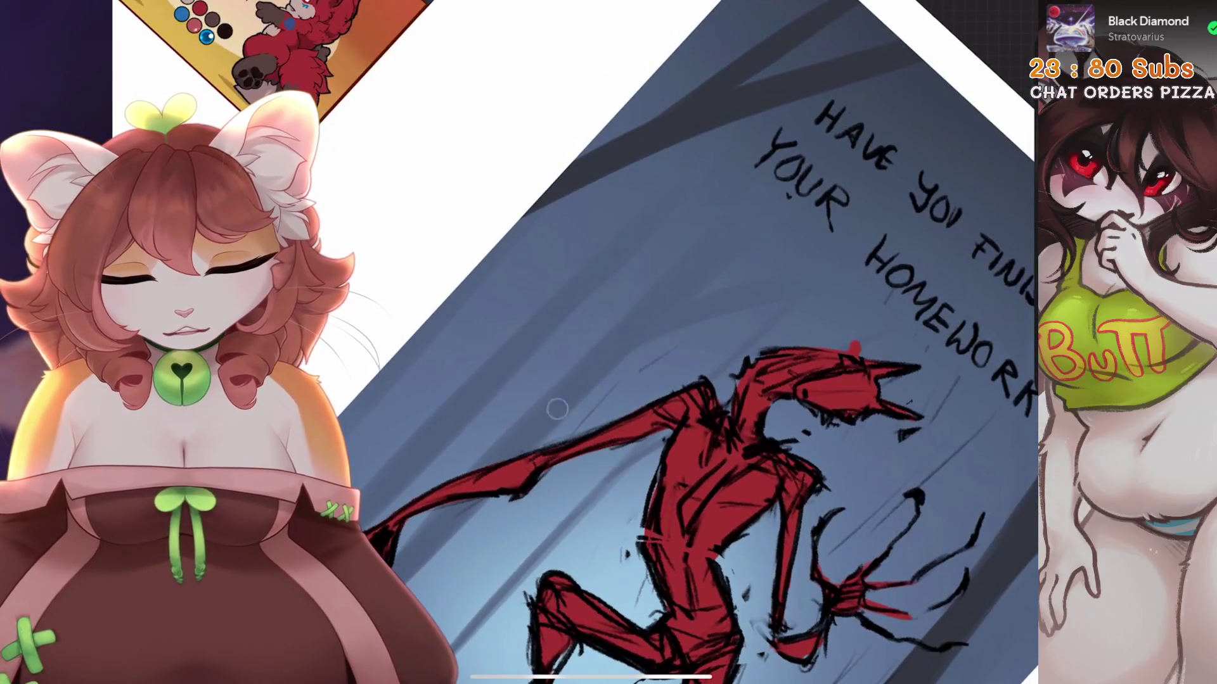
scroll(588, 393, "down", 4)
Erase the 'HAVE YOU FINISHED YOUR HOMEWORK' lettering, then zoom back in on the creature
mouse_move(634, 426)
left_mouse_down()
mouse_move(660, 429)
mouse_move(733, 488)
mouse_move(641, 469)
mouse_move(637, 451)
left_mouse_up()
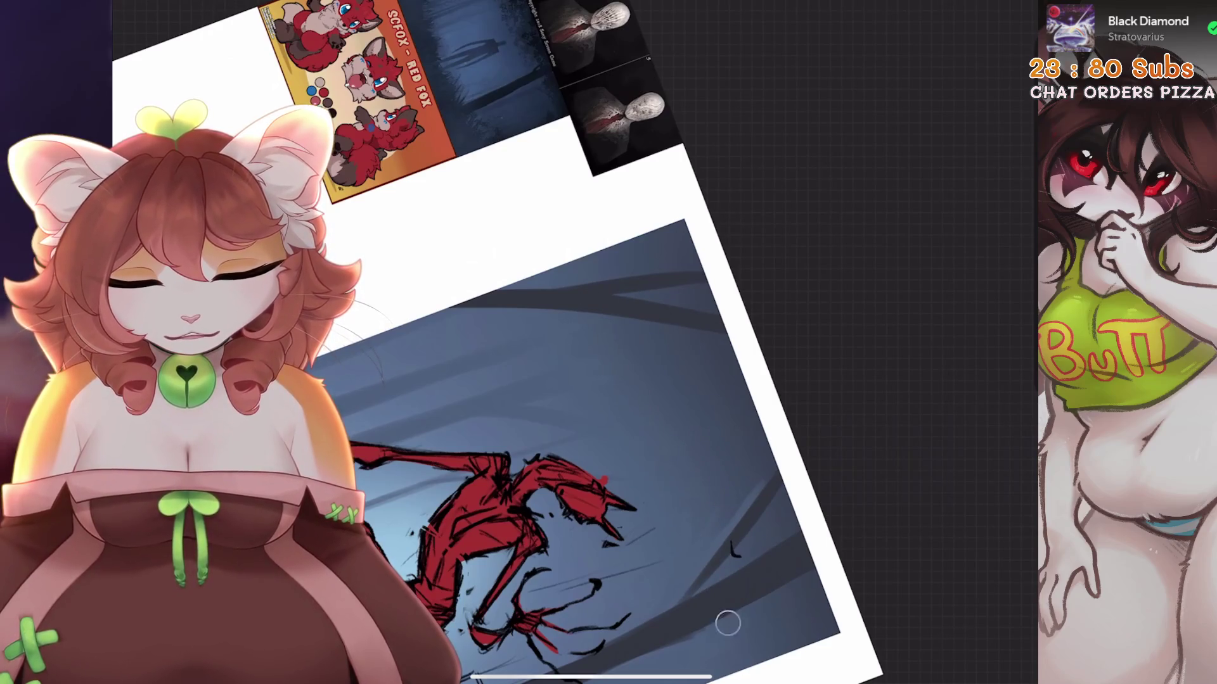
scroll(723, 614, "up", 5)
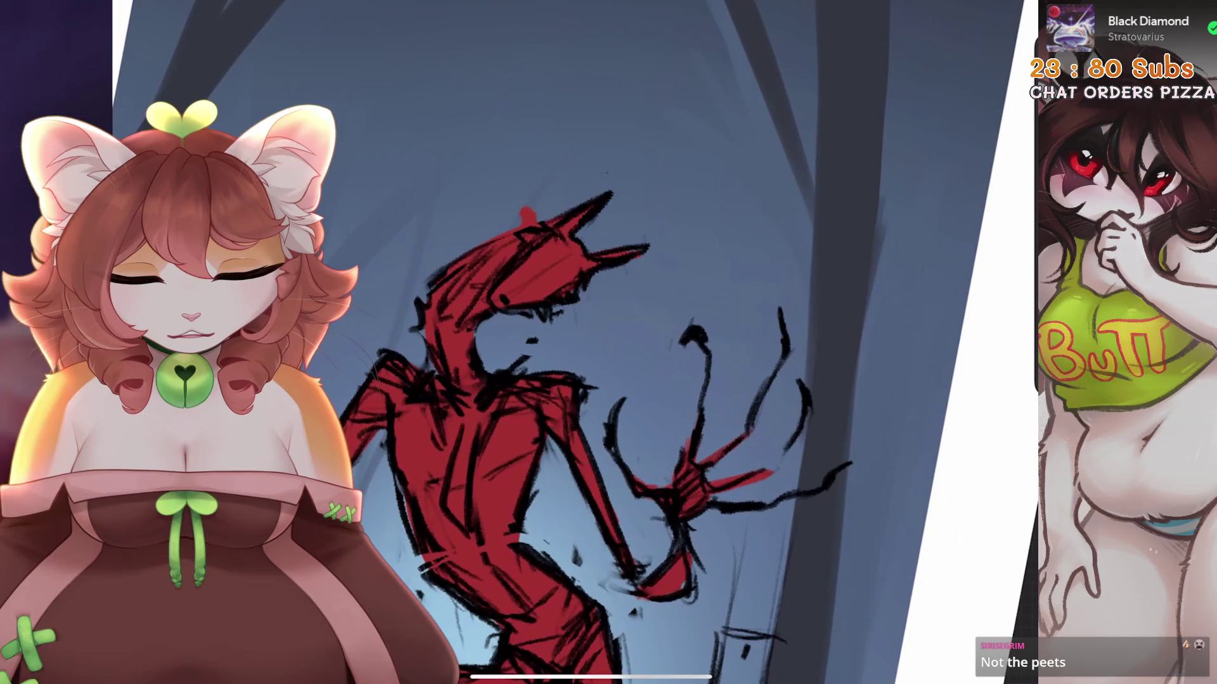
scroll(608, 342, "up", 3)
Freehand-select the creature's horned head and bend its shape with a warp transform
key("s")
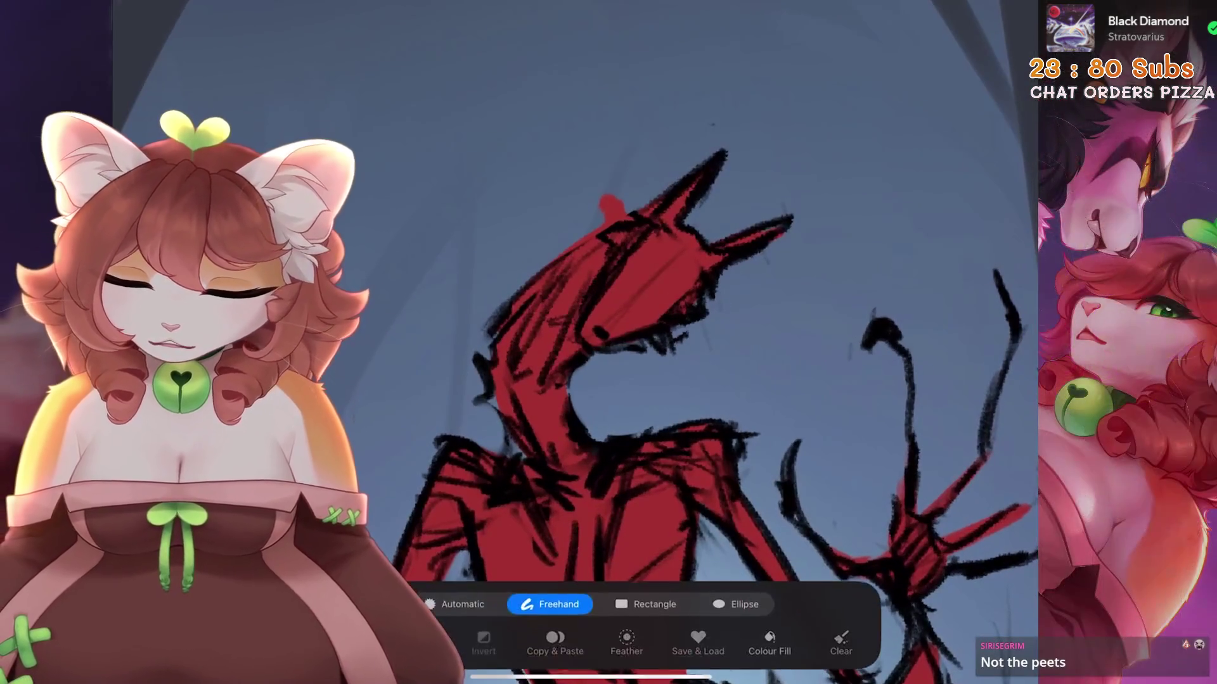
mouse_move(646, 219)
left_mouse_down()
mouse_move(653, 341)
mouse_move(573, 298)
mouse_move(646, 219)
left_mouse_up()
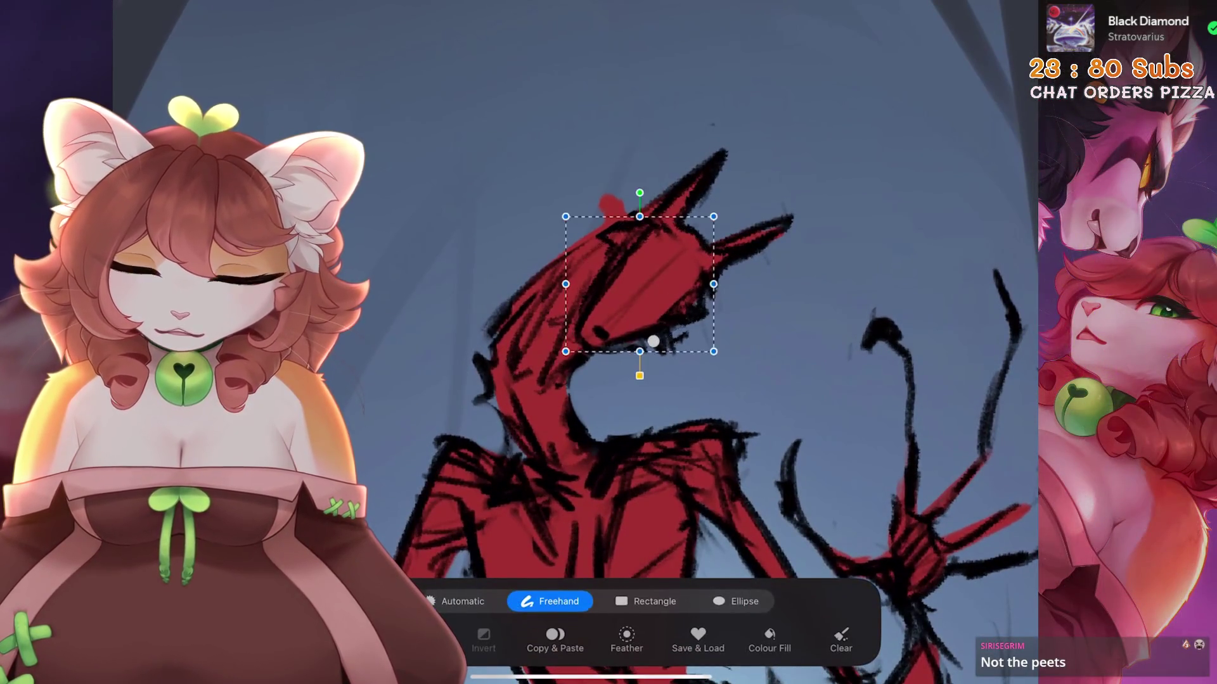
key("v")
mouse_move(597, 392)
left_mouse_down()
mouse_move(608, 374)
mouse_move(591, 378)
left_mouse_up()
left_click_drag(716, 335, 712, 332)
left_click_drag(633, 285, 640, 282)
left_click_drag(591, 378, 584, 376)
Fine-tune the bottom of the warped head, then undo the stray mark near the neck
left_click_drag(634, 330, 634, 333)
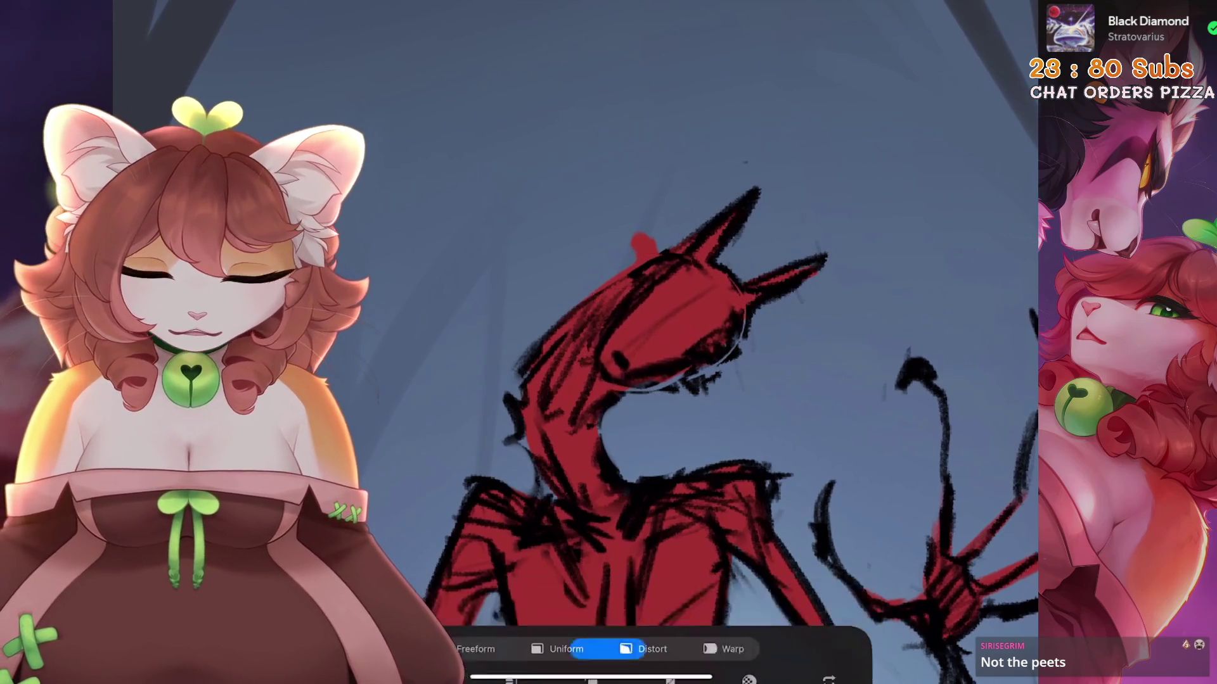
scroll(609, 342, "down", 5)
scroll(697, 342, "up", 5)
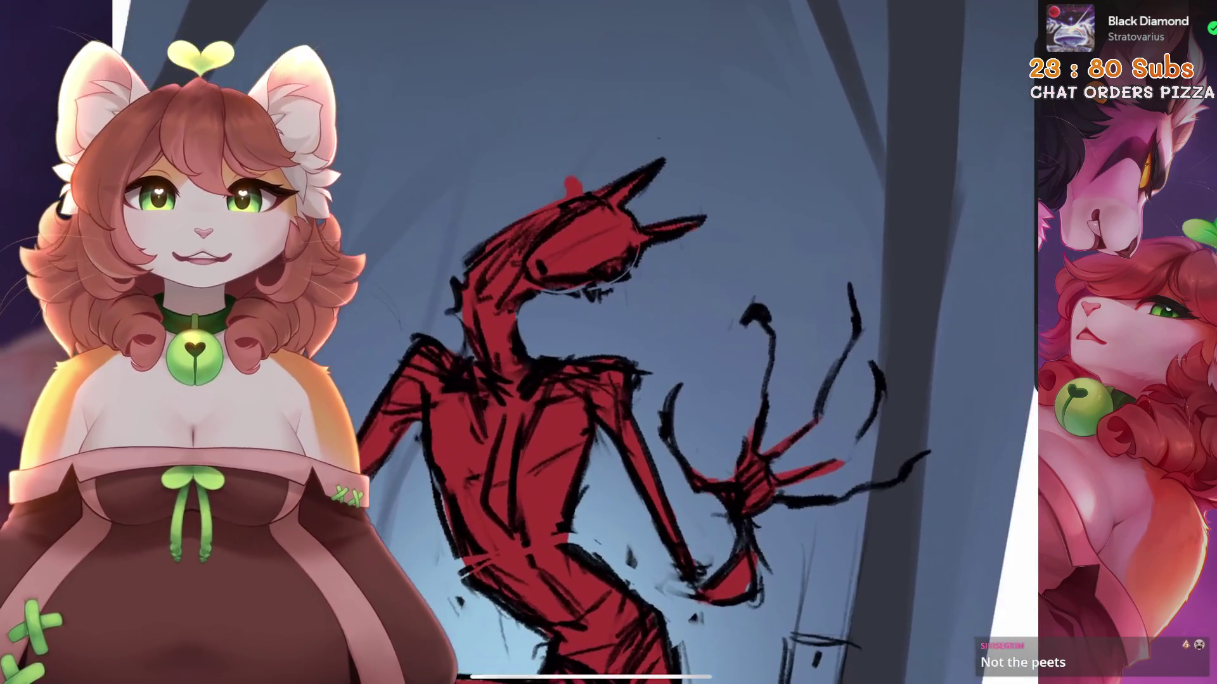
key("ctrl+z")
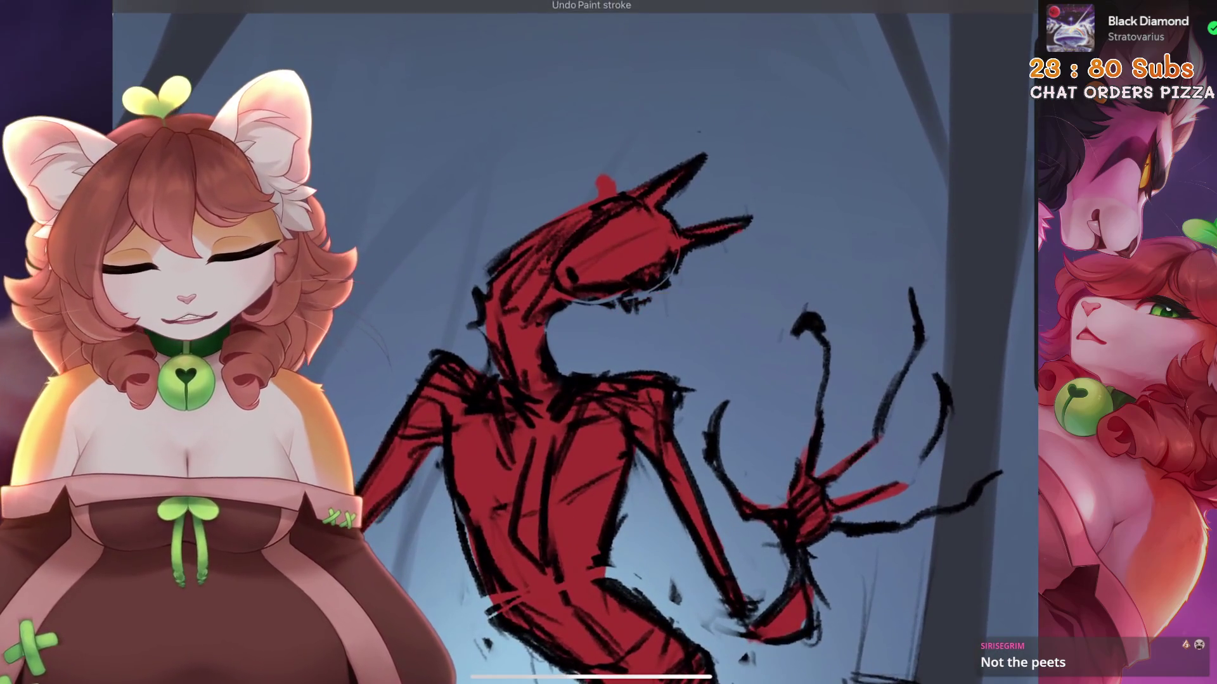
Make Layer 8, the red figure layer, the active layer
scroll(697, 342, "up", 2)
scroll(700, 288, "up", 3)
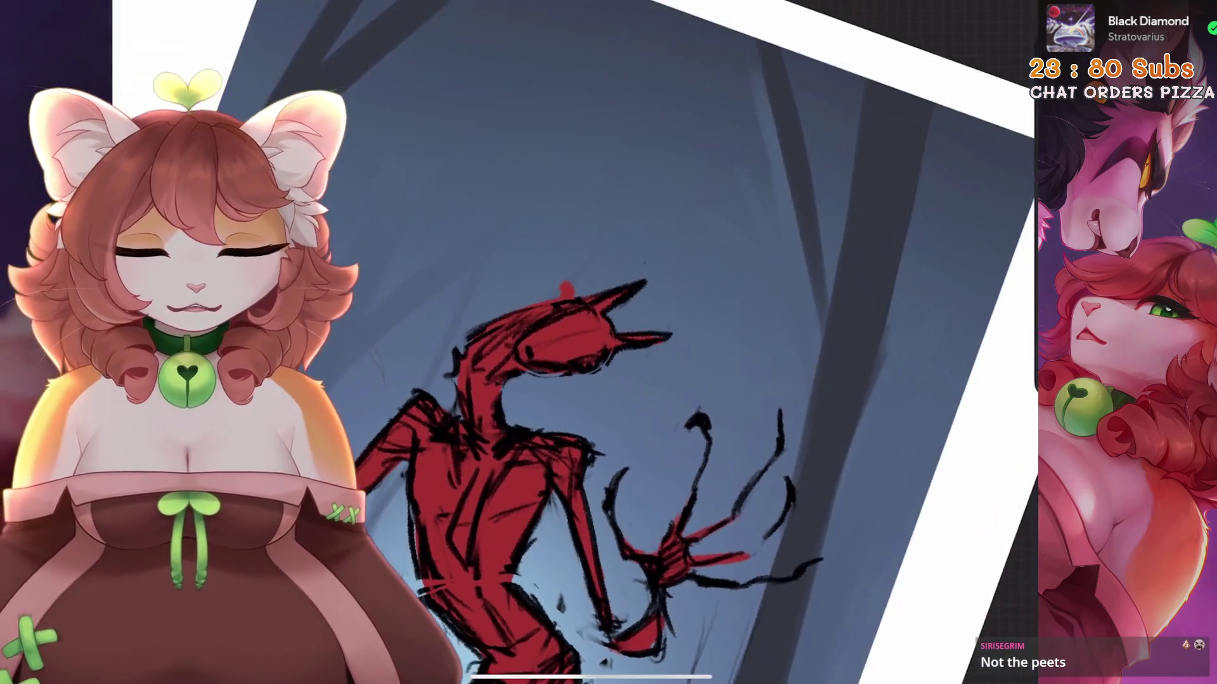
key("l")
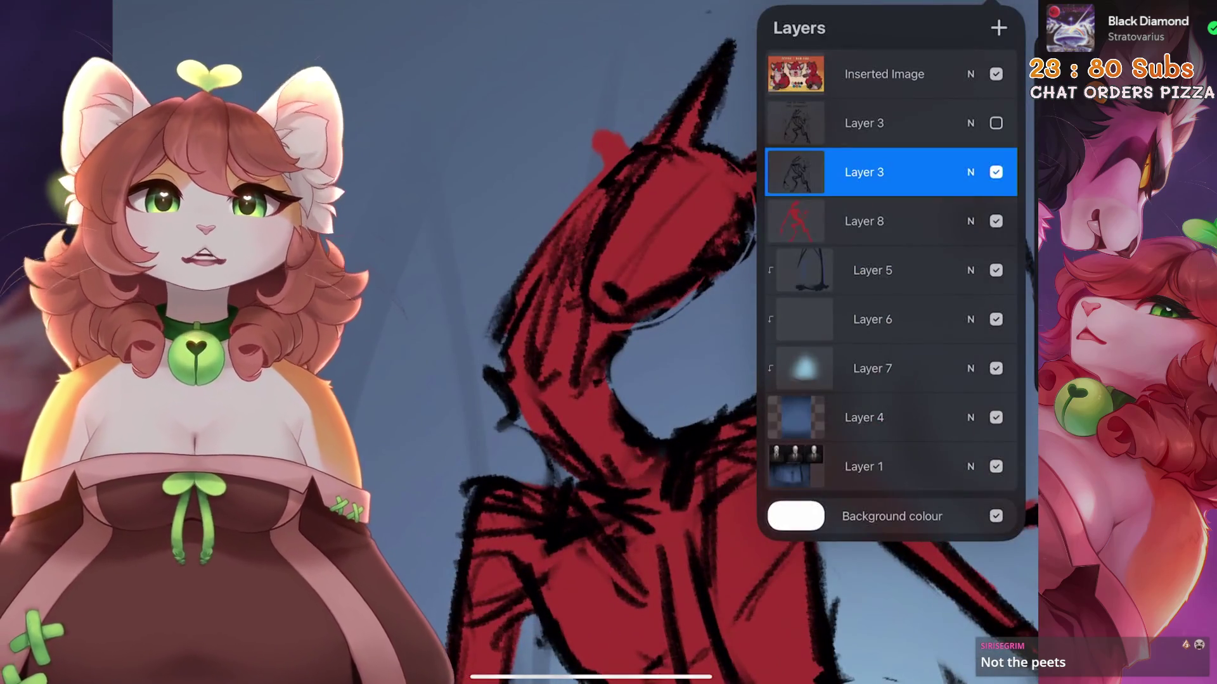
scroll(608, 342, "up", 2)
left_click(887, 221)
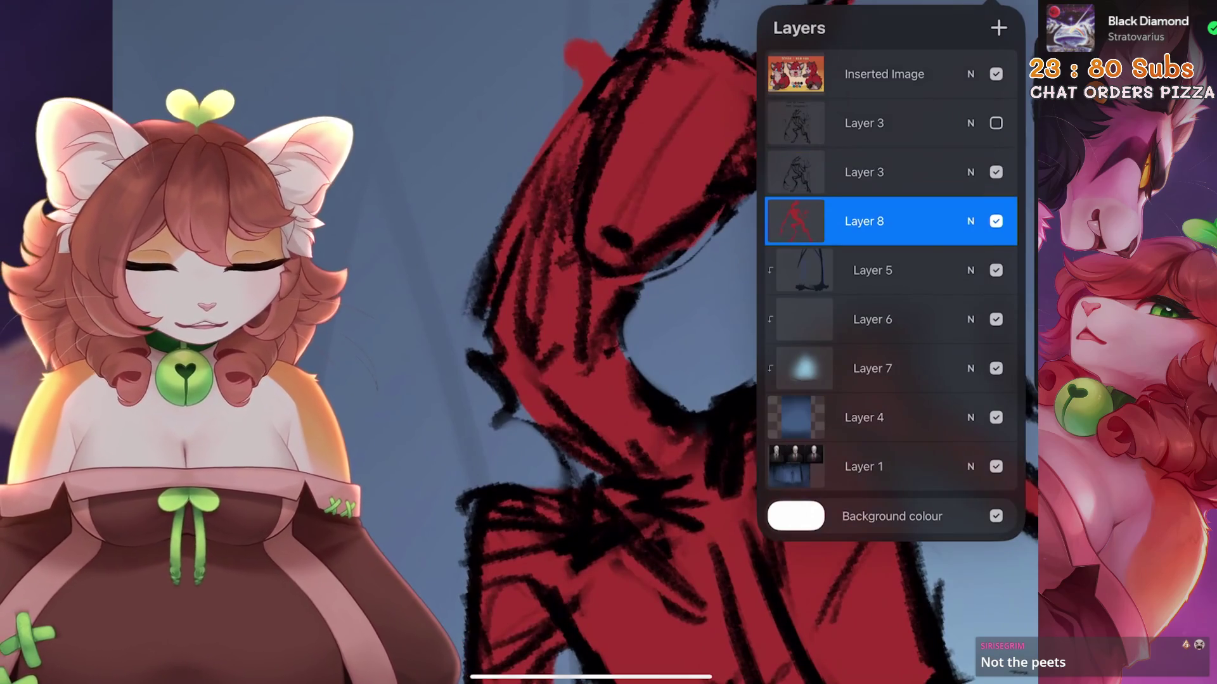
scroll(609, 342, "up", 2)
Choose the Fine Liner brush from the Little Collection brush set
left_click(852, 6)
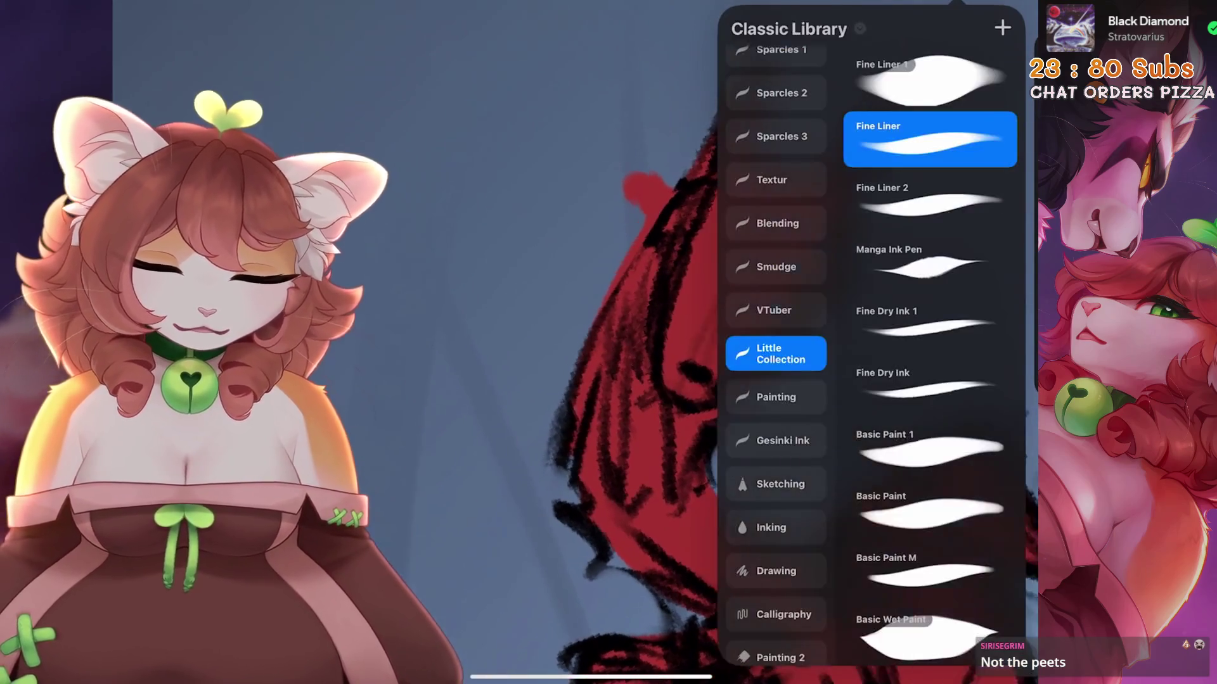
left_click(910, 122)
scroll(697, 342, "down", 2)
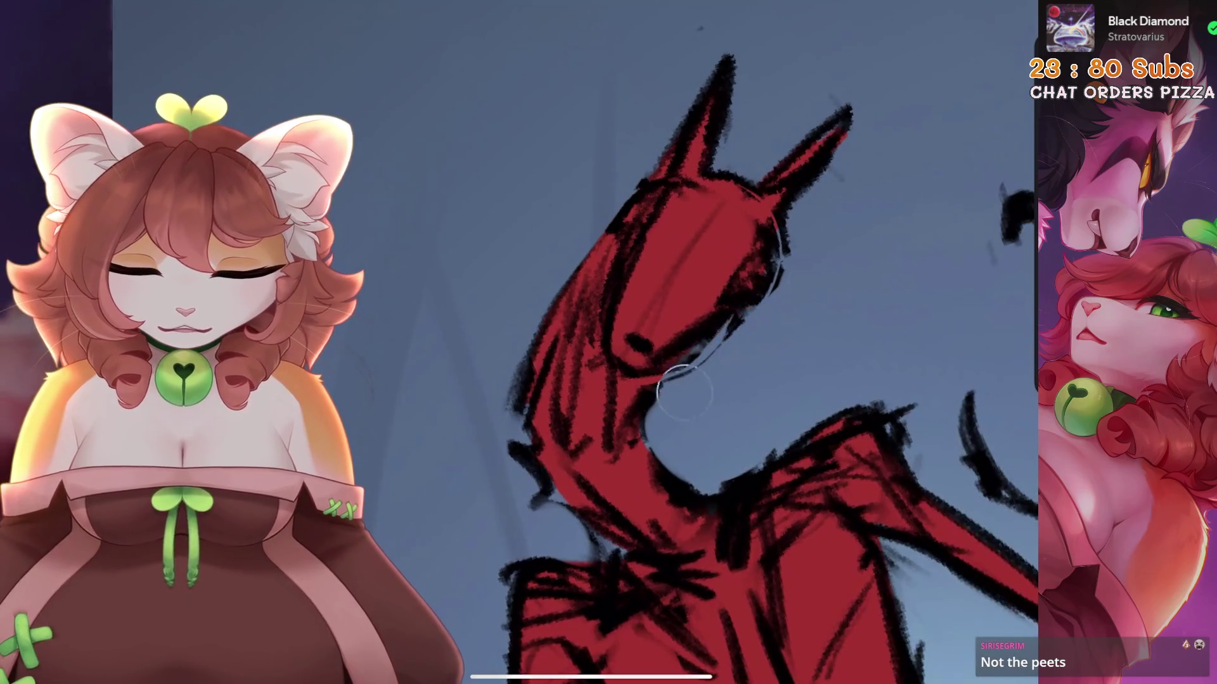
scroll(713, 361, "down", 3)
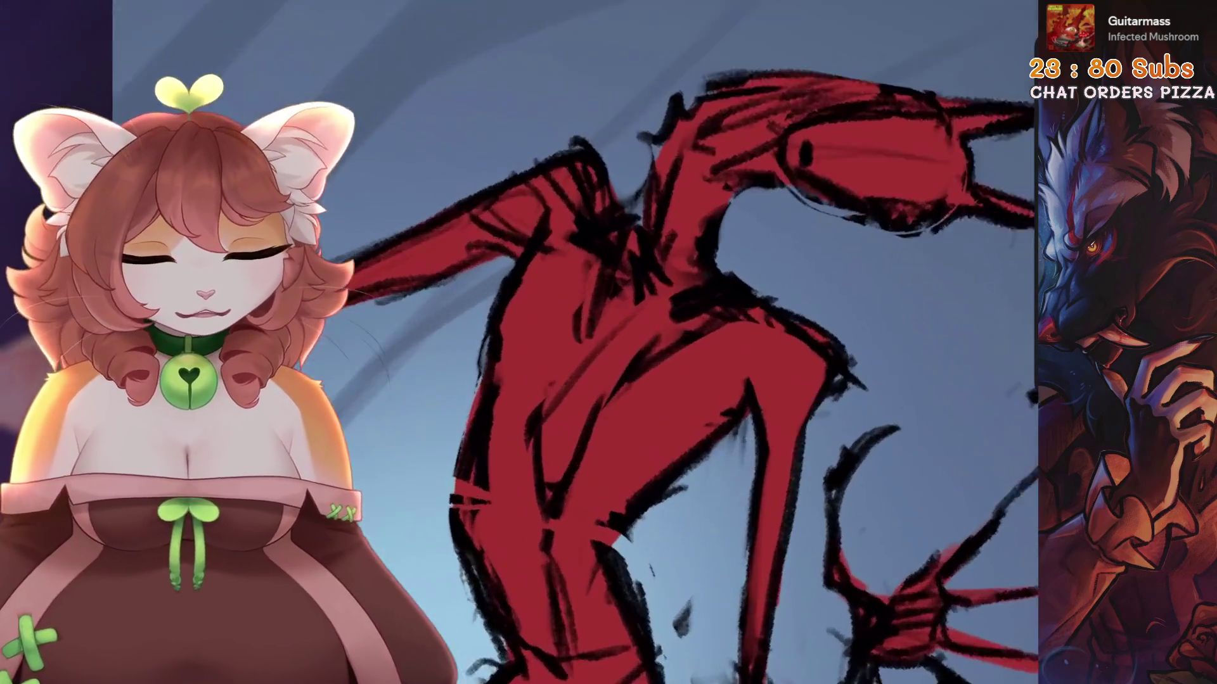
Paint red over the arm's black sketch lines, undoing the unwanted strokes
key("ctrl+z")
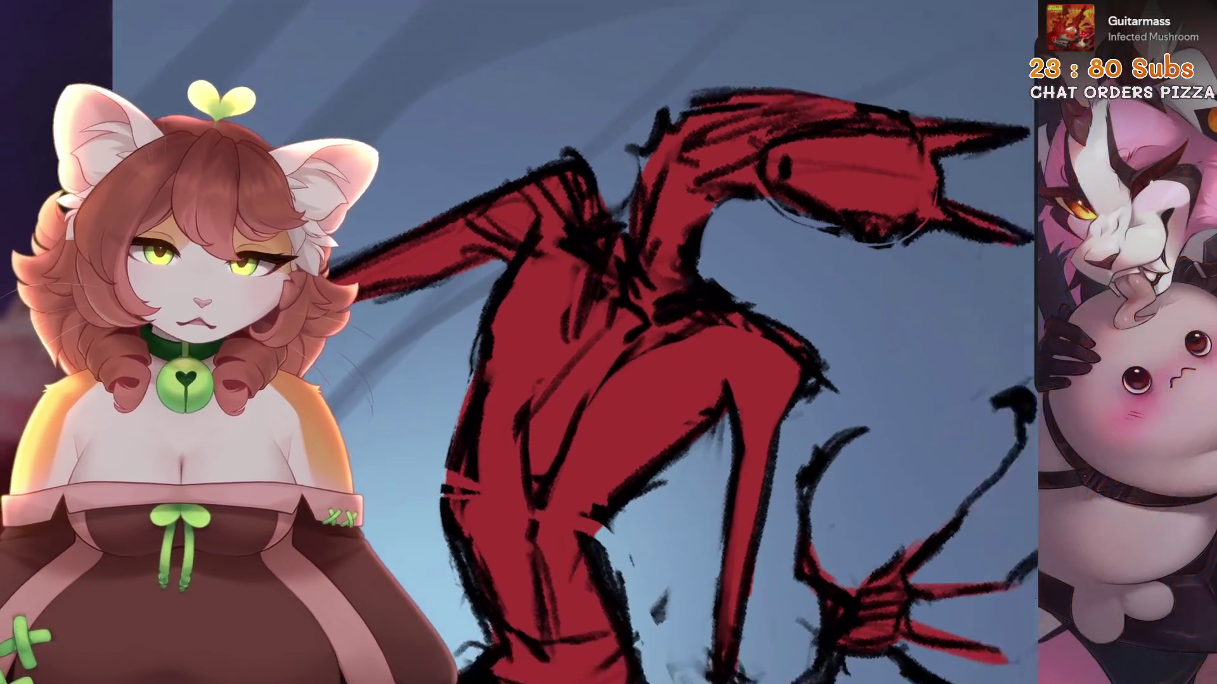
left_click_drag(558, 330, 653, 365)
mouse_move(645, 174)
left_mouse_down()
mouse_move(570, 209)
mouse_move(640, 177)
mouse_move(659, 190)
mouse_move(659, 241)
left_mouse_up()
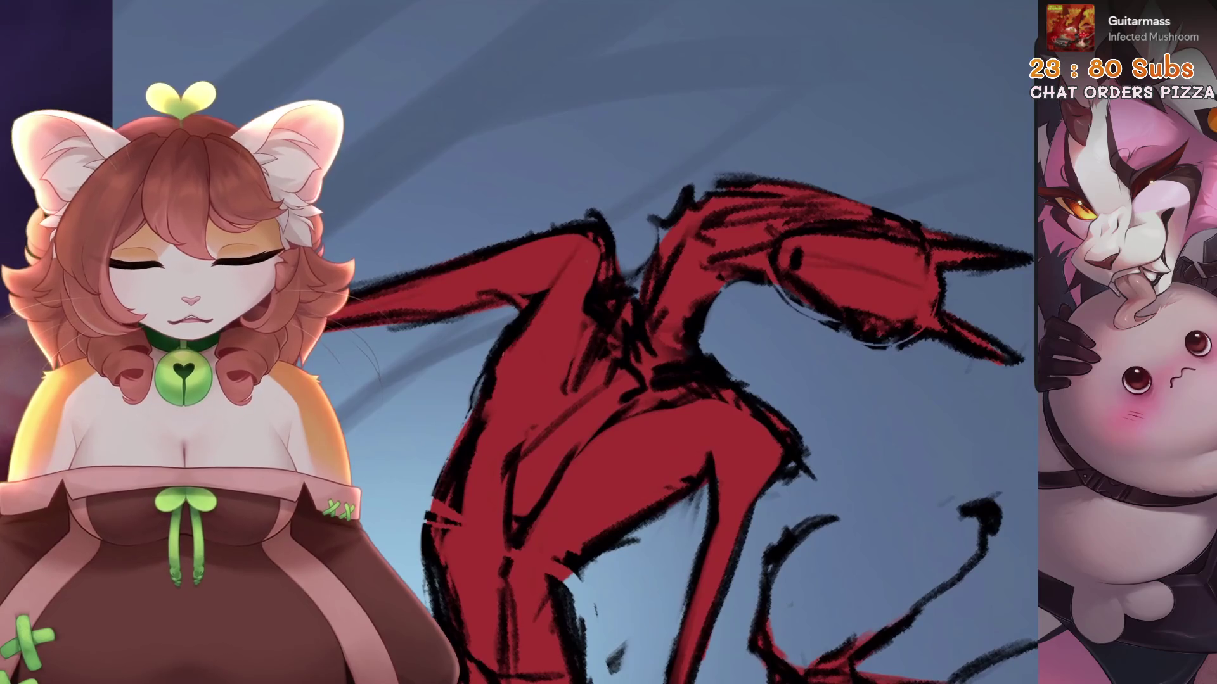
key("ctrl+z")
Add light strokes near the chest, then pan over to the reference images
left_click_drag(633, 411, 571, 297)
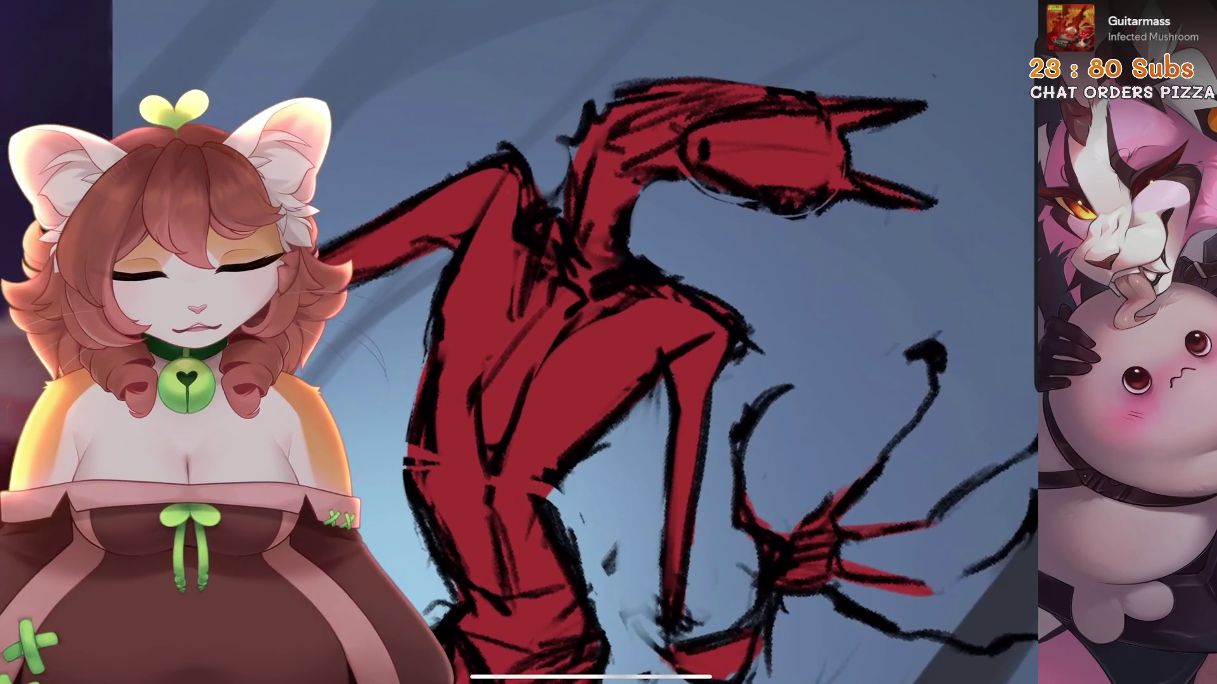
left_click_drag(697, 444, 824, 317)
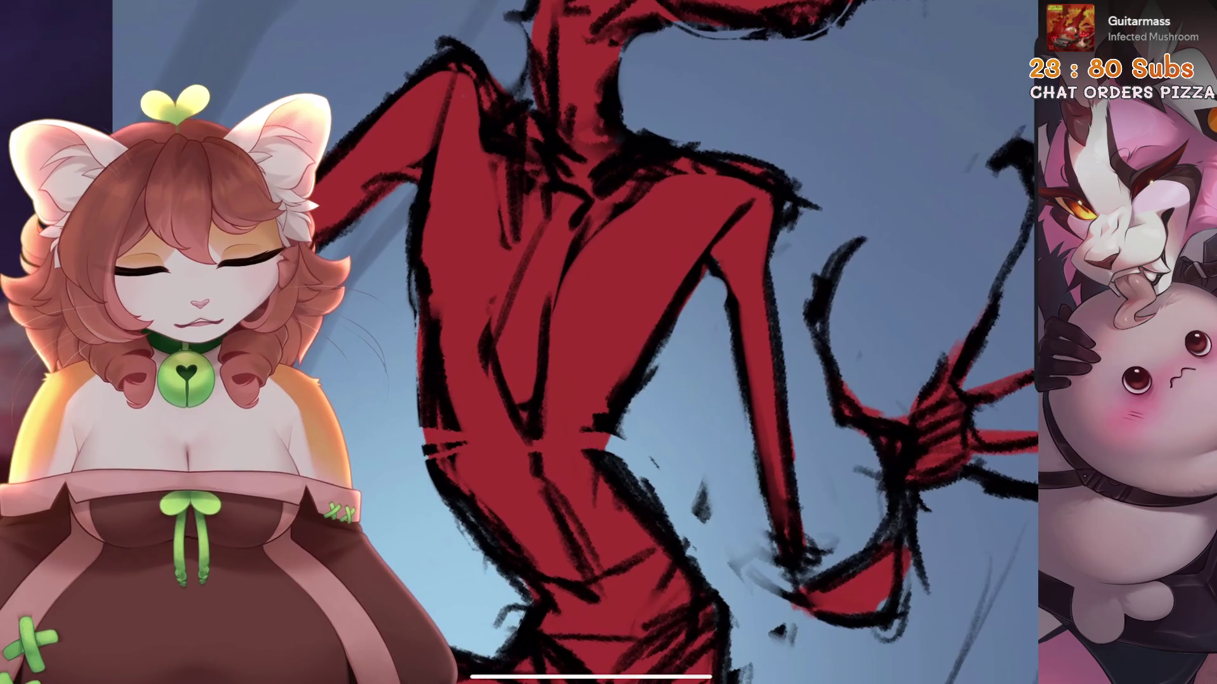
mouse_move(642, 424)
left_mouse_down()
mouse_move(633, 380)
mouse_move(647, 507)
left_mouse_up()
mouse_move(662, 355)
left_mouse_down()
mouse_move(703, 285)
mouse_move(728, 304)
left_mouse_up()
mouse_move(507, 677)
left_mouse_down()
mouse_move(824, 677)
mouse_move(507, 677)
left_mouse_up()
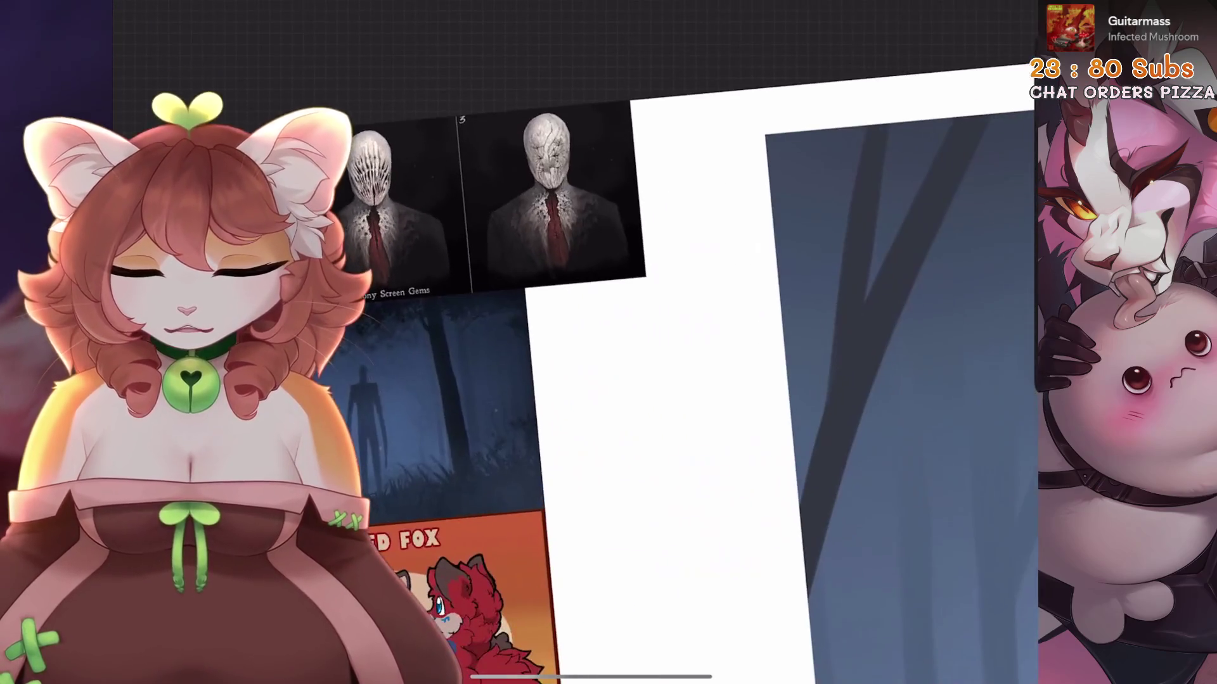
Darken the figure's edge outline and add dark and lighter strokes inside the torso
scroll(633, 342, "up", 5)
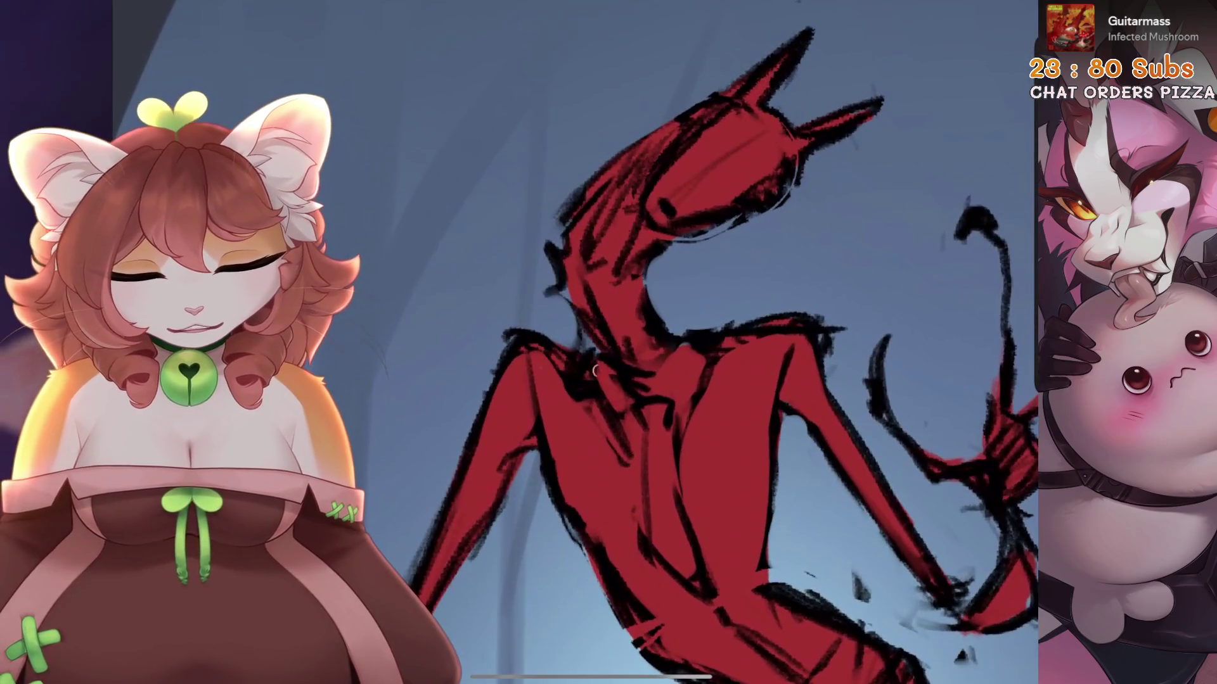
scroll(633, 342, "up", 2)
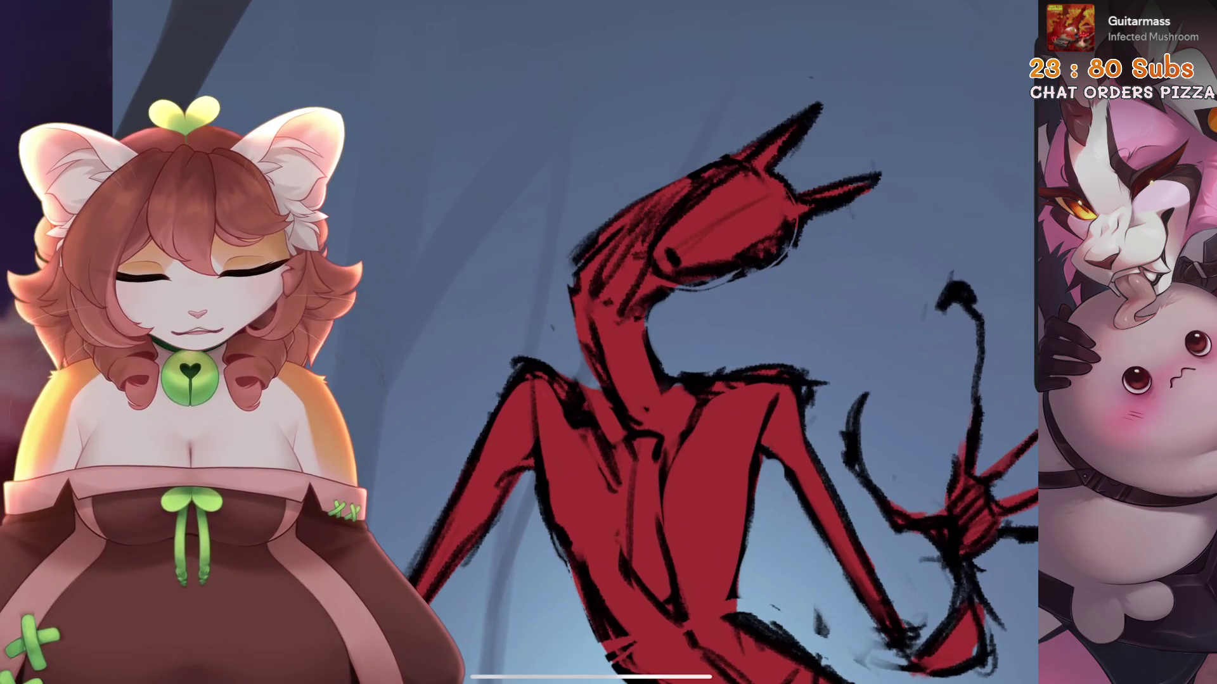
scroll(697, 342, "up", 3)
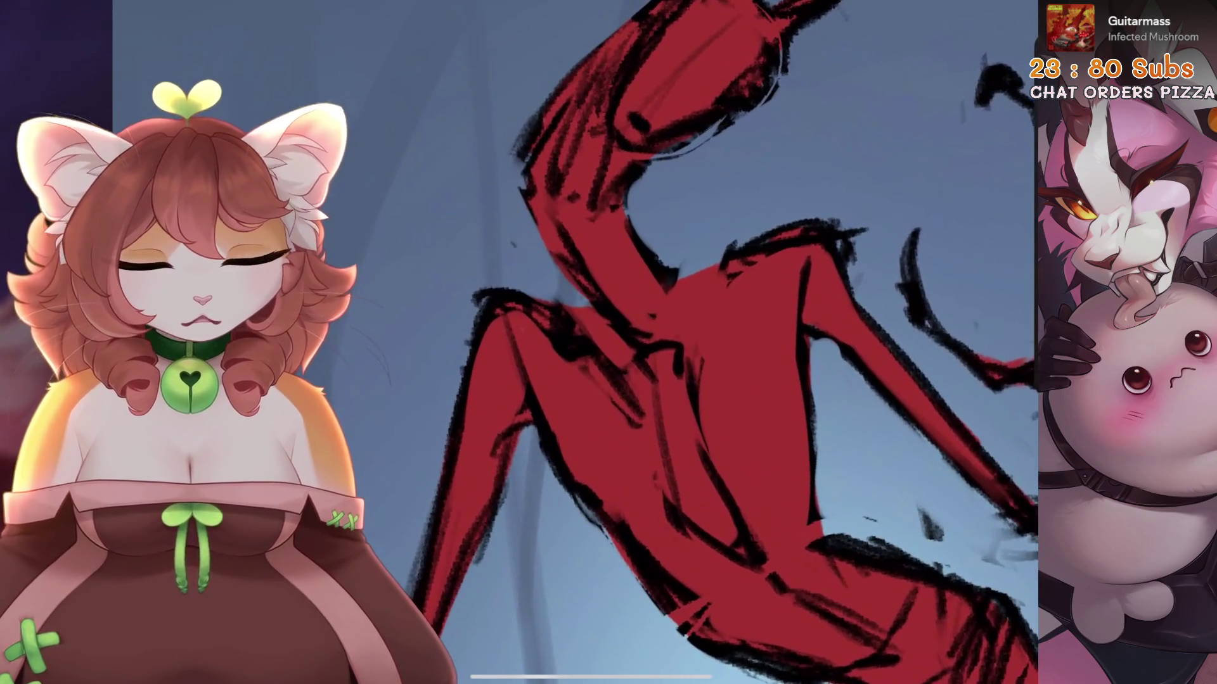
left_click_drag(750, 256, 716, 353)
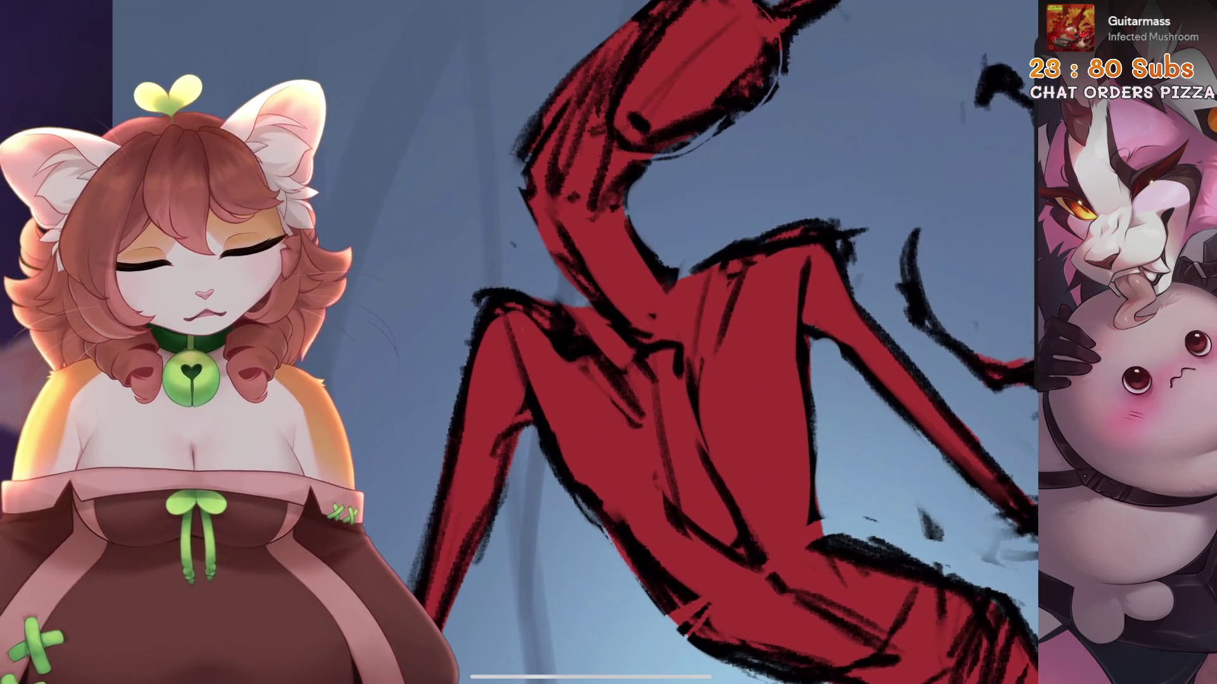
left_click_drag(706, 269, 691, 377)
scroll(697, 342, "up", 2)
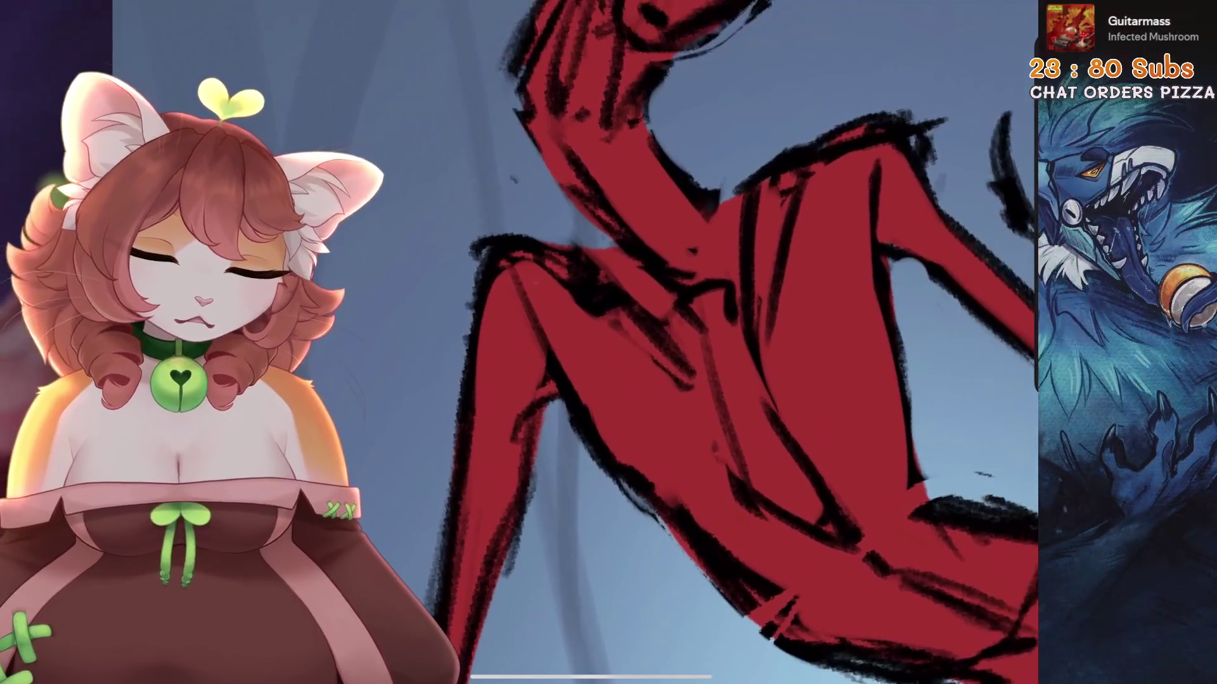
left_click_drag(779, 206, 757, 349)
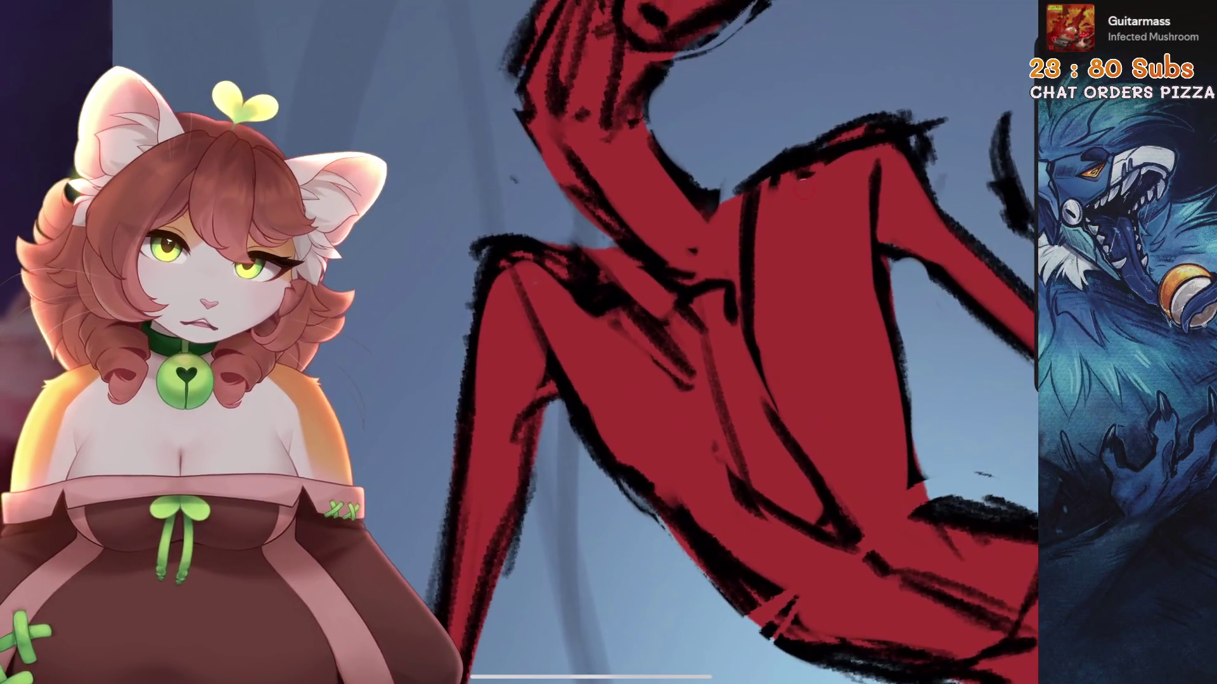
Redraw the dark line down the torso, undoing misplaced strokes until it fits
scroll(716, 342, "down", 3)
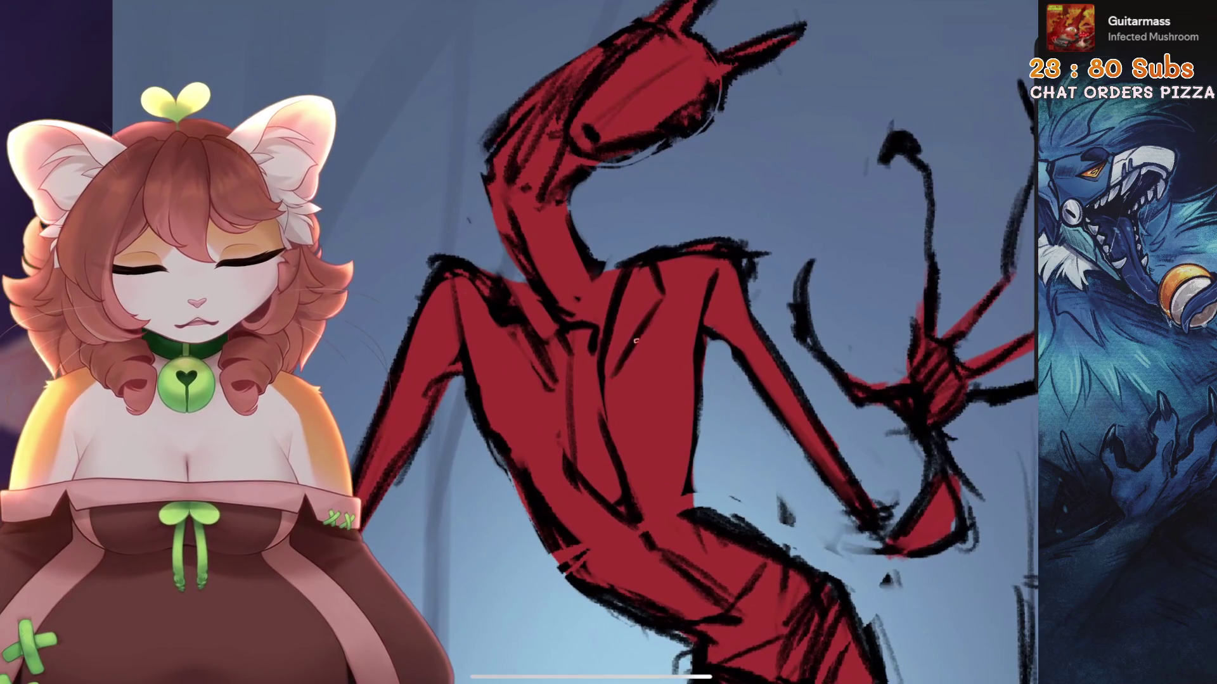
scroll(716, 342, "up", 3)
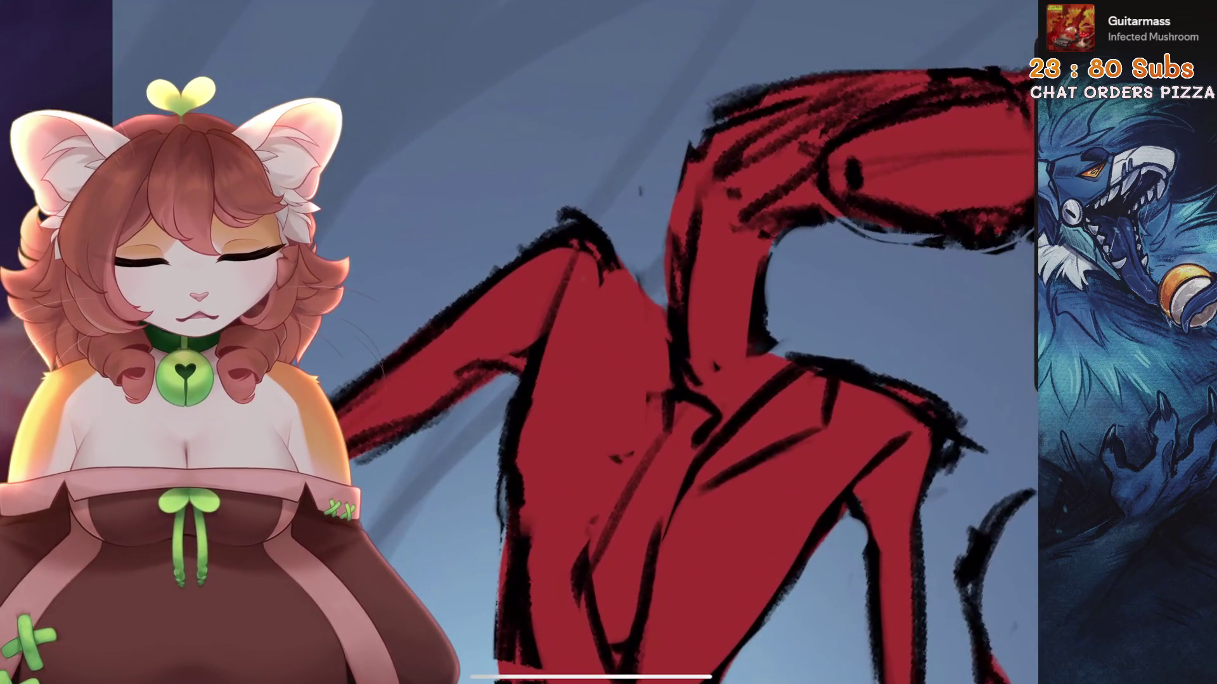
left_click_drag(652, 288, 662, 428)
key("ctrl+z")
left_click_drag(651, 315, 659, 412)
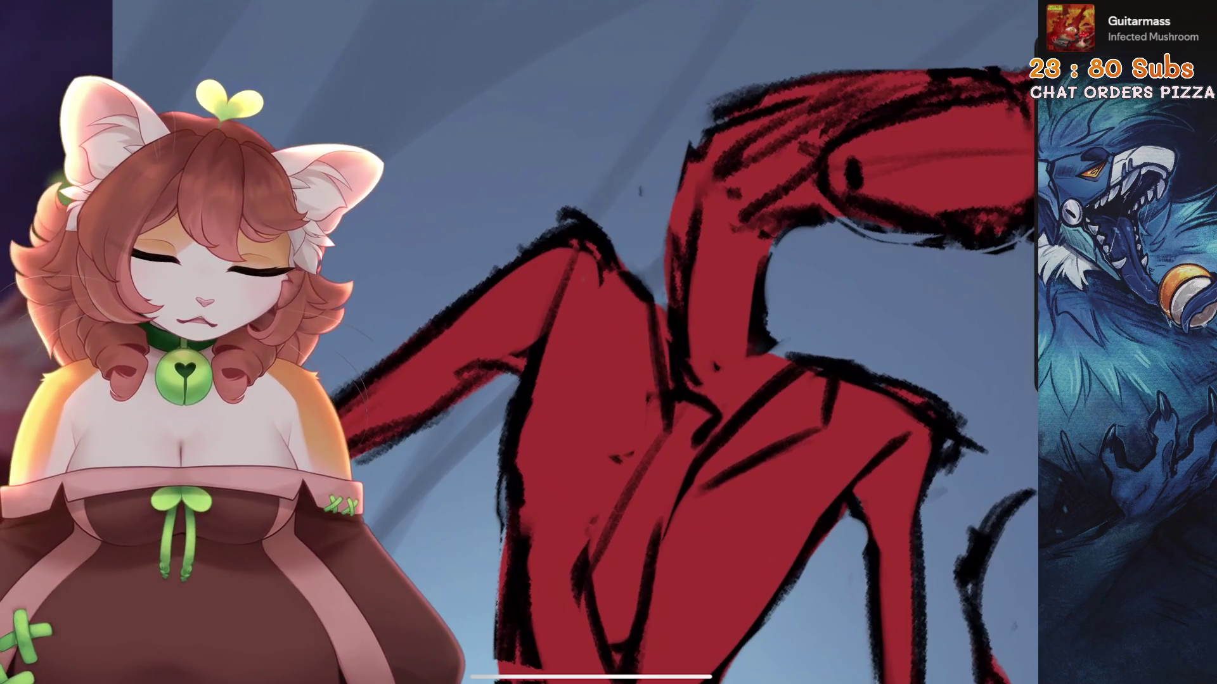
left_click_drag(627, 279, 597, 386)
key("ctrl+z")
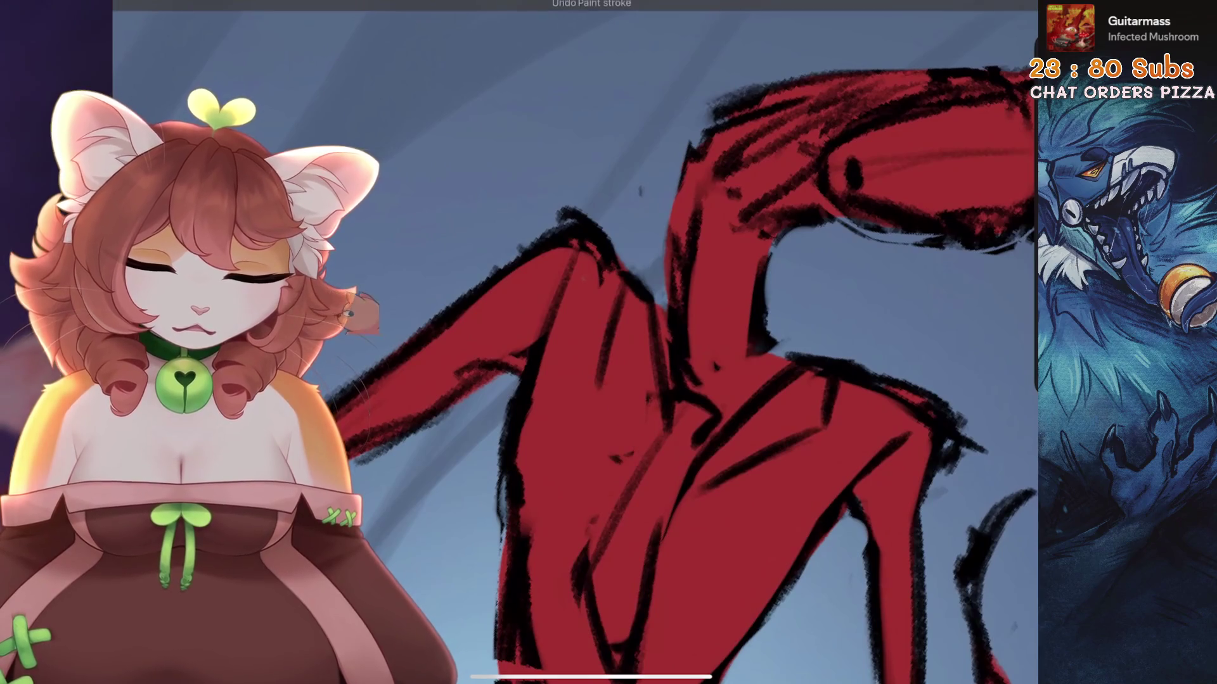
left_click_drag(624, 282, 607, 357)
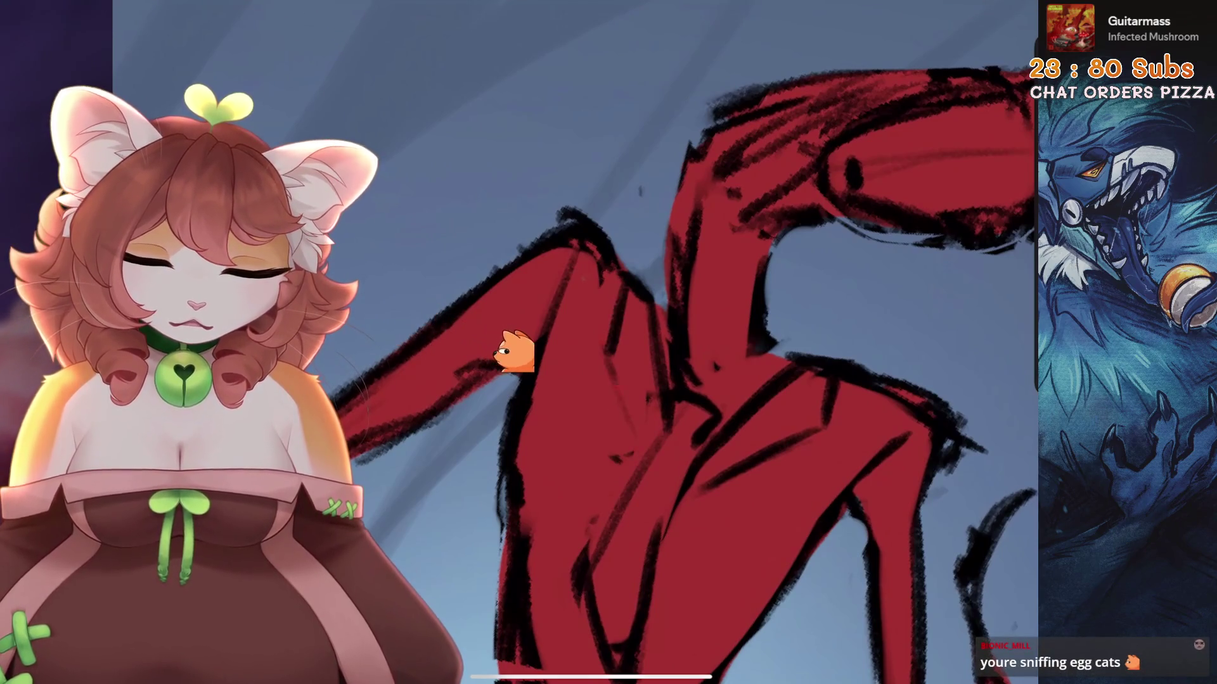
scroll(633, 355, "down", 3)
scroll(608, 342, "up", 5)
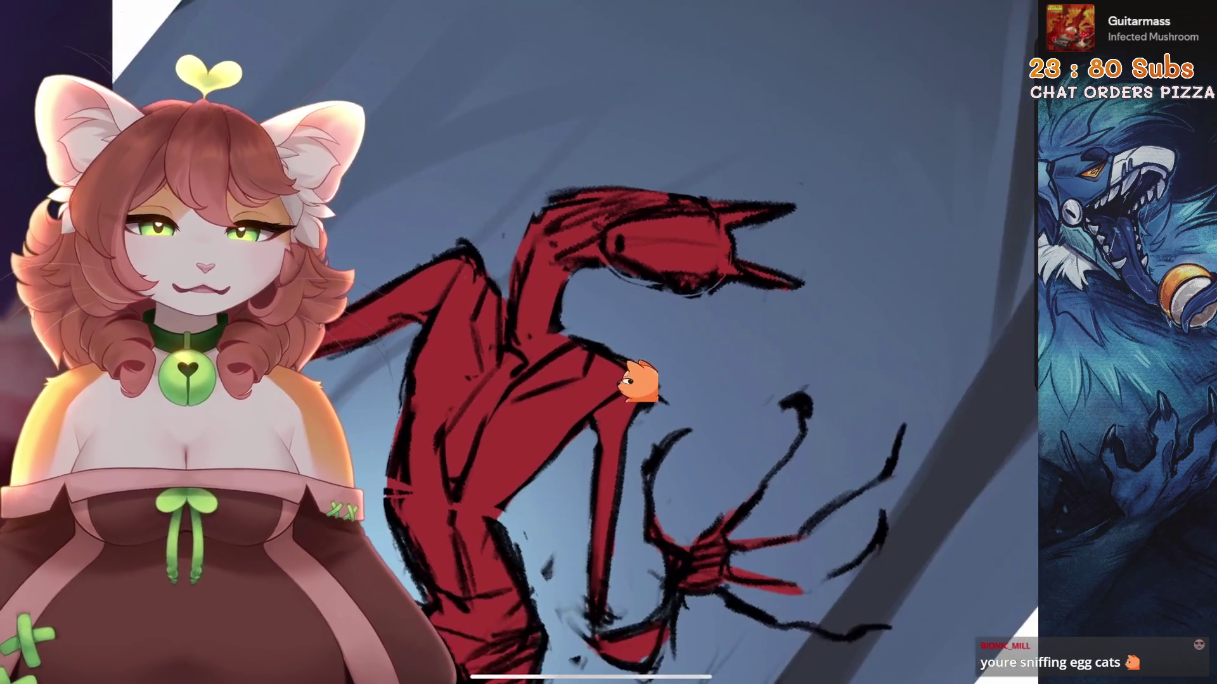
scroll(609, 342, "down", 3)
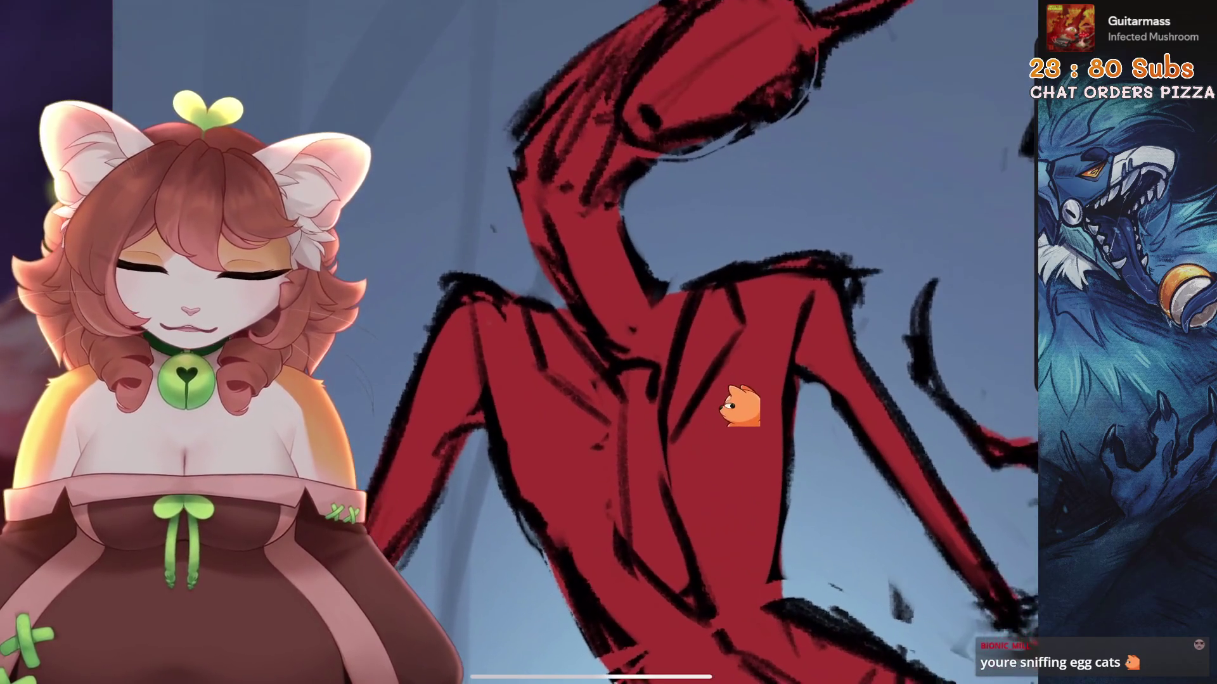
scroll(608, 343, "up", 3)
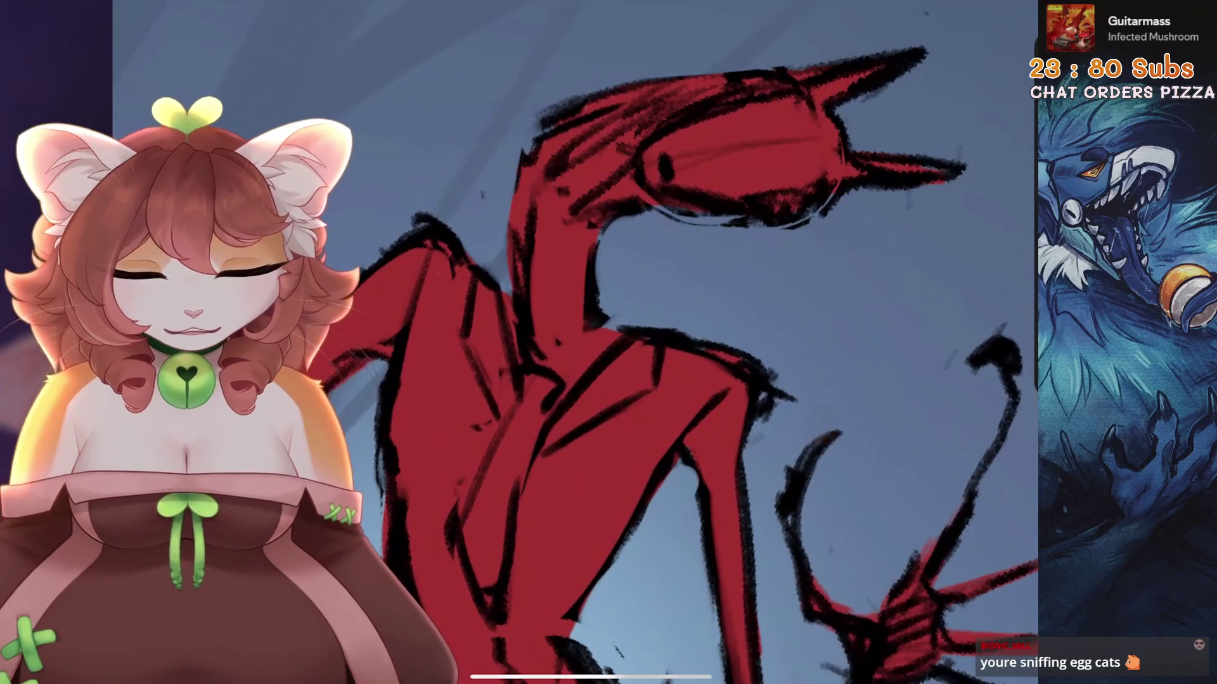
scroll(608, 342, "up", 1)
scroll(608, 342, "down", 1)
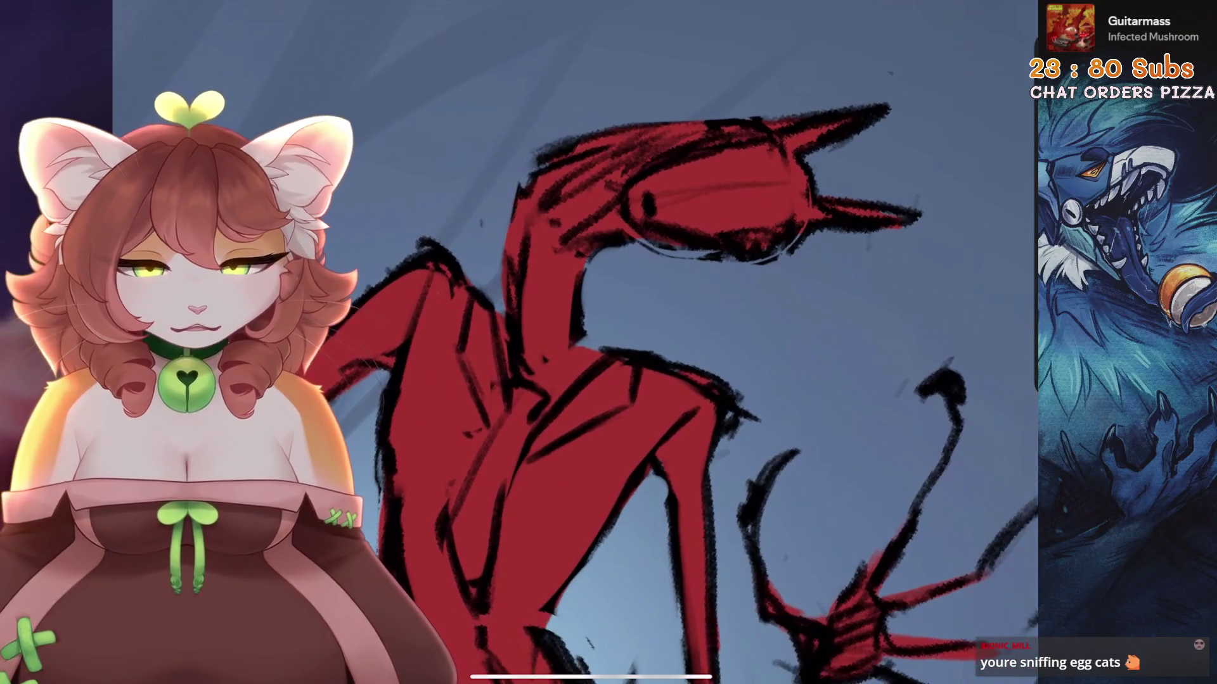
scroll(608, 342, "down", 1)
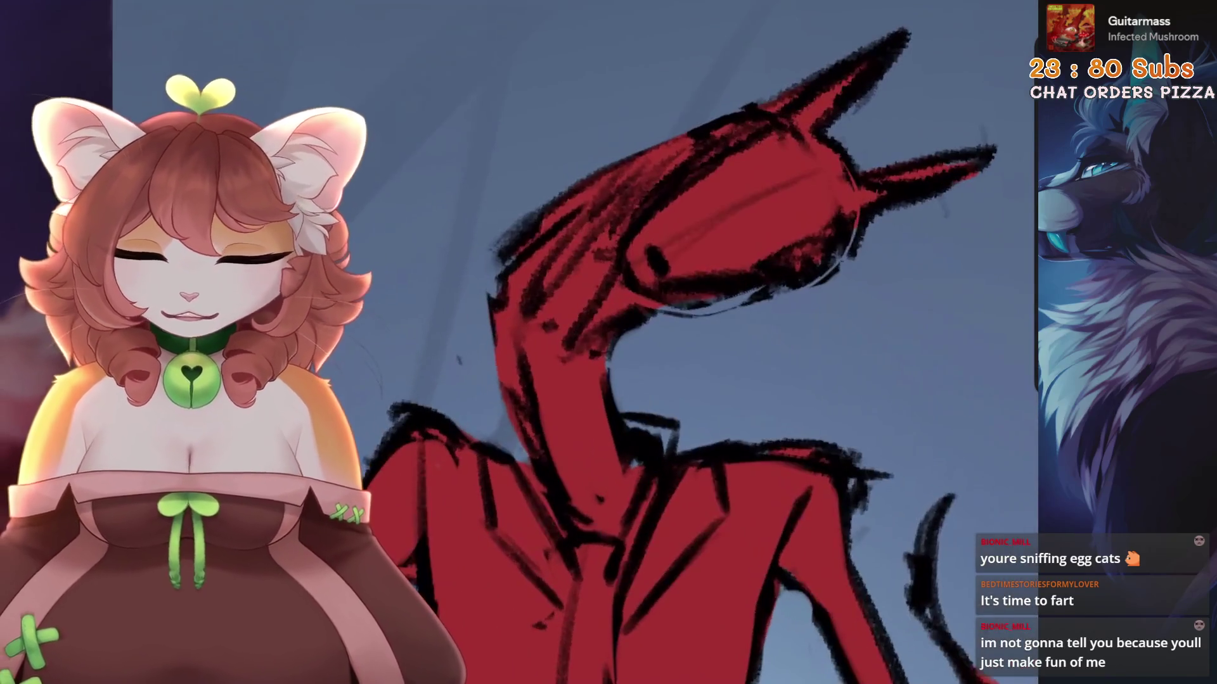
With the head turned right, brush red over the dark neck strokes and paint a new horn
left_click_drag(512, 439, 479, 482)
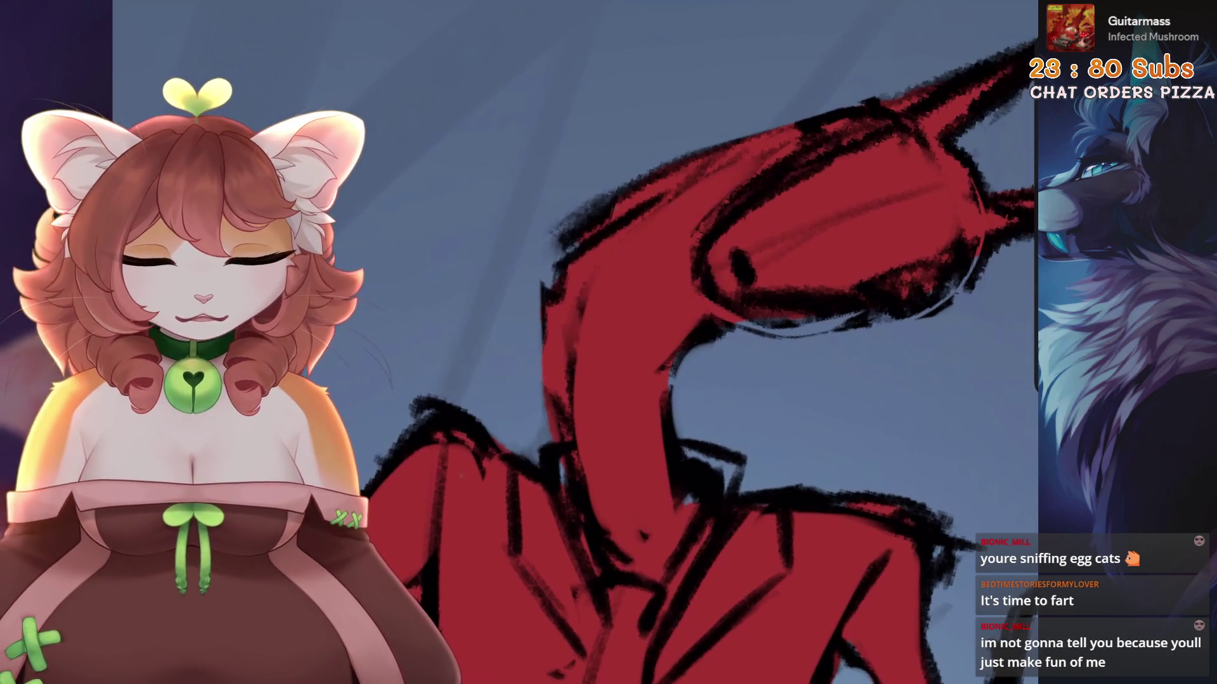
key("ctrl+z")
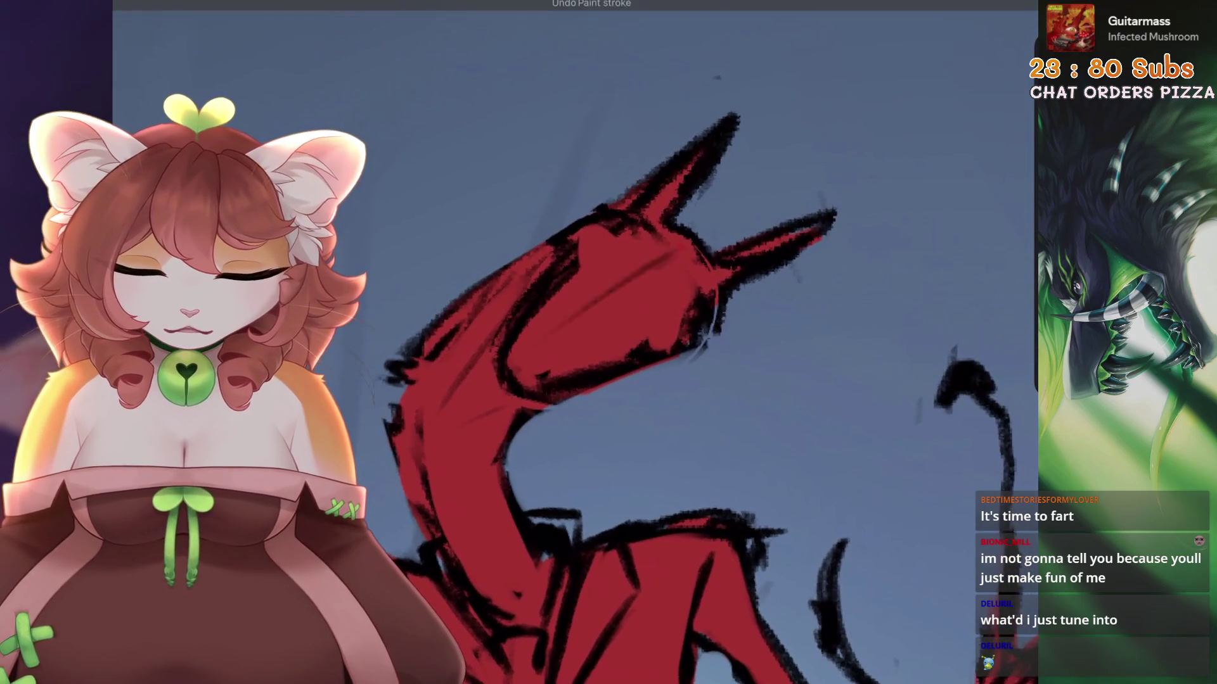
left_click_drag(643, 318, 628, 222)
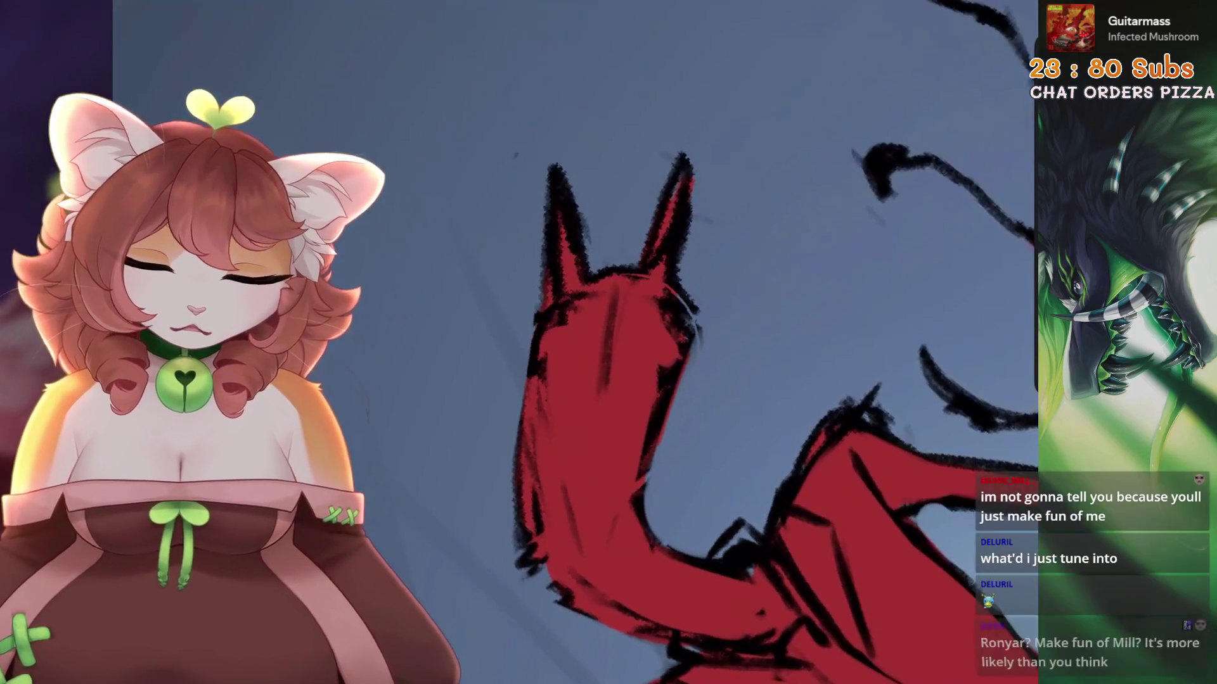
left_click_drag(640, 263, 688, 181)
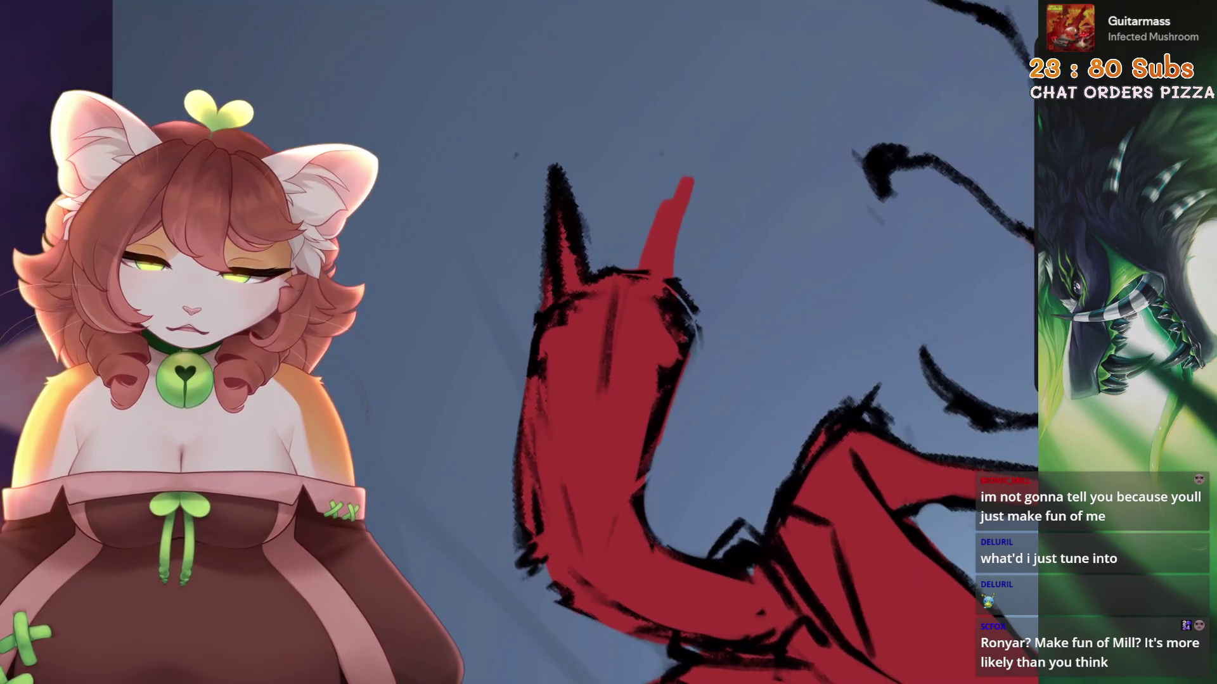
Outline the red horn and its tip in black, lining the left horn's outer edge
mouse_move(644, 275)
left_mouse_down()
mouse_move(706, 199)
mouse_move(694, 301)
left_mouse_up()
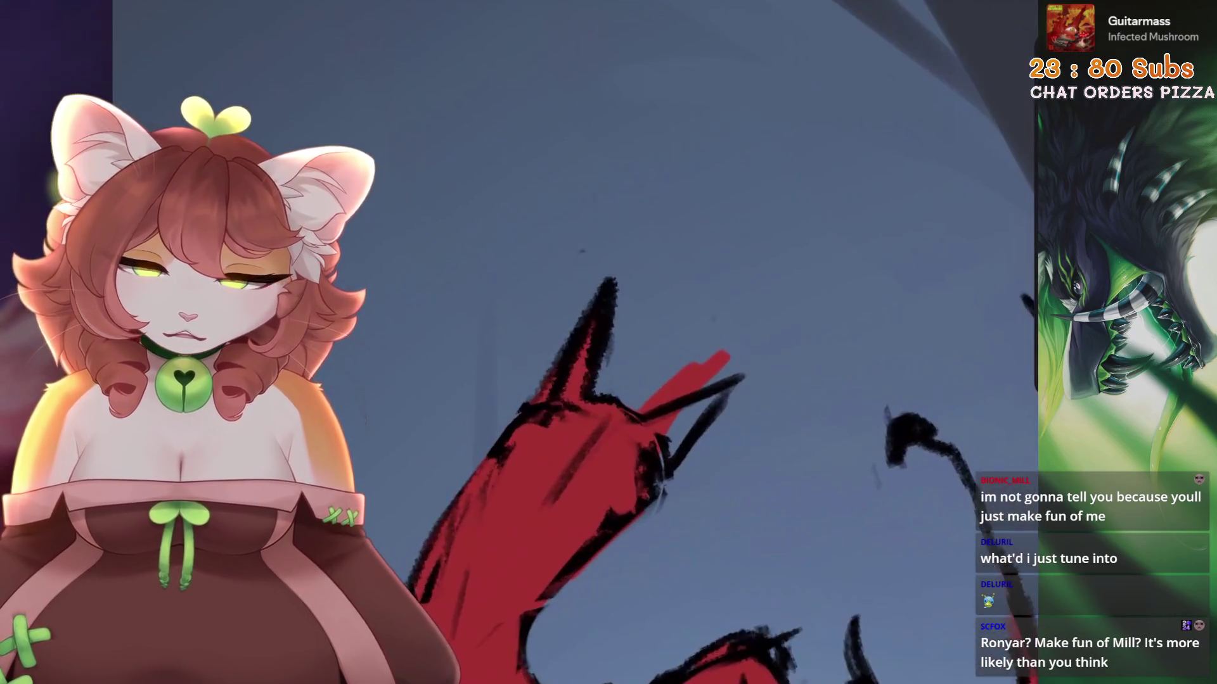
left_click_drag(615, 279, 560, 386)
left_click_drag(617, 209, 631, 332)
left_click_drag(621, 231, 634, 336)
left_click_drag(655, 222, 647, 258)
left_click_drag(611, 206, 627, 298)
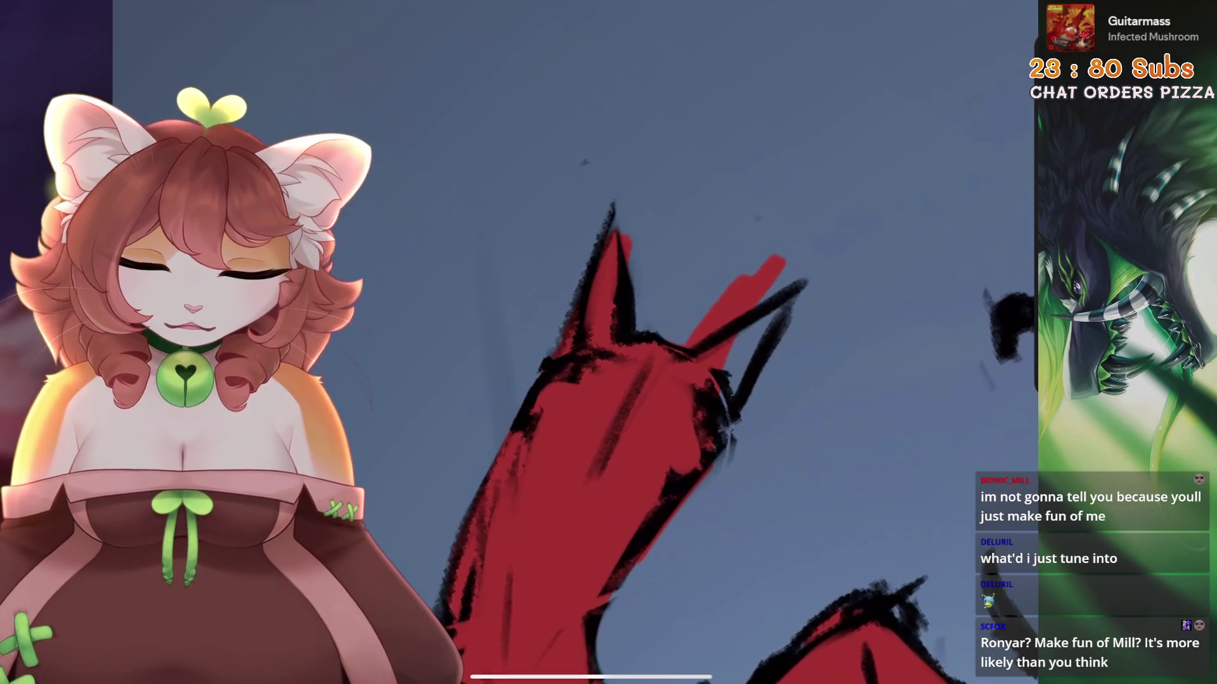
left_click_drag(609, 215, 561, 348)
Sketch black lines along the head's left and right edges
scroll(633, 348, "down", 5)
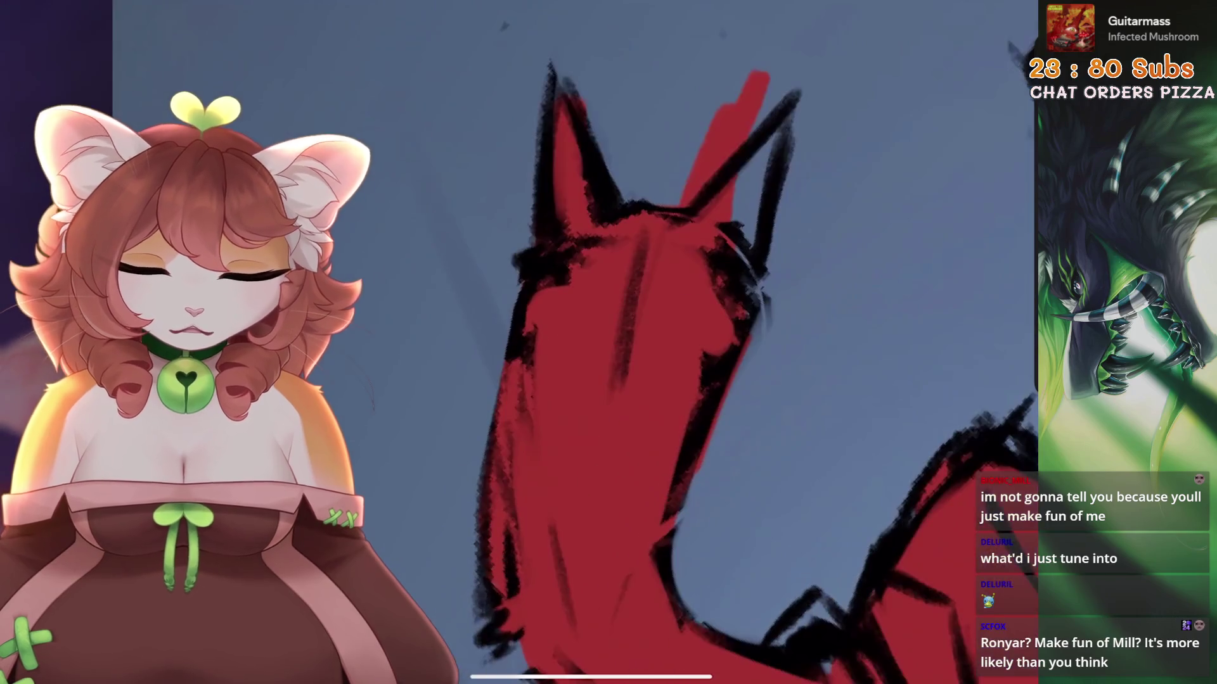
scroll(634, 348, "down", 3)
mouse_move(552, 228)
left_mouse_down()
mouse_move(507, 278)
mouse_move(501, 393)
left_mouse_up()
scroll(634, 349, "up", 3)
left_click_drag(710, 273, 672, 374)
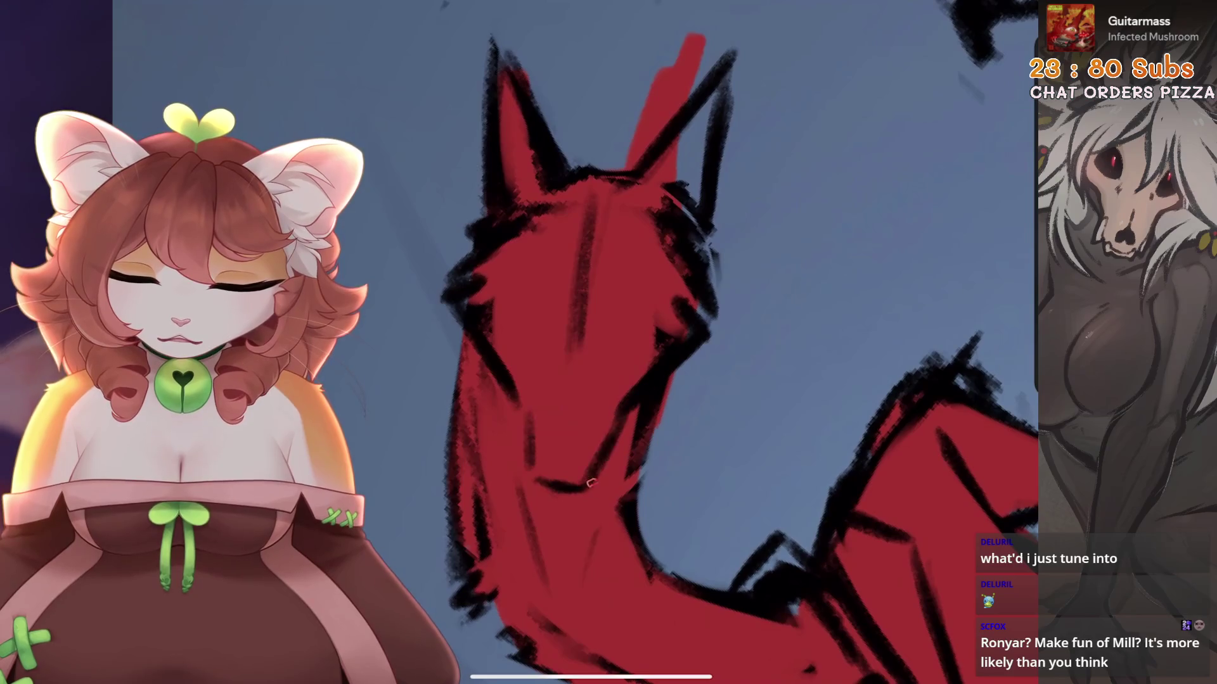
Draw black lines along the muzzle, chin, jaw and cheek, undoing stray face strokes
key("ctrl+z")
key("ctrl+z")
key("ctrl+z")
mouse_move(516, 399)
left_mouse_down()
mouse_move(532, 491)
mouse_move(573, 488)
left_mouse_up()
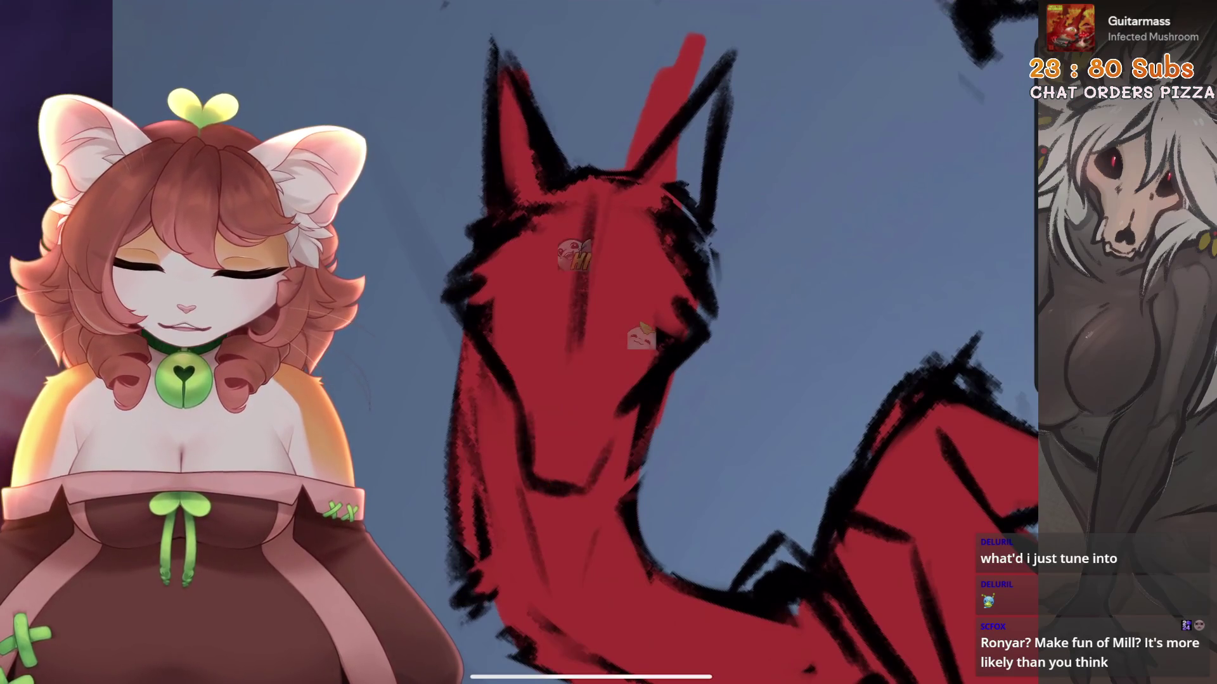
scroll(633, 348, "up", 2)
key("ctrl+z")
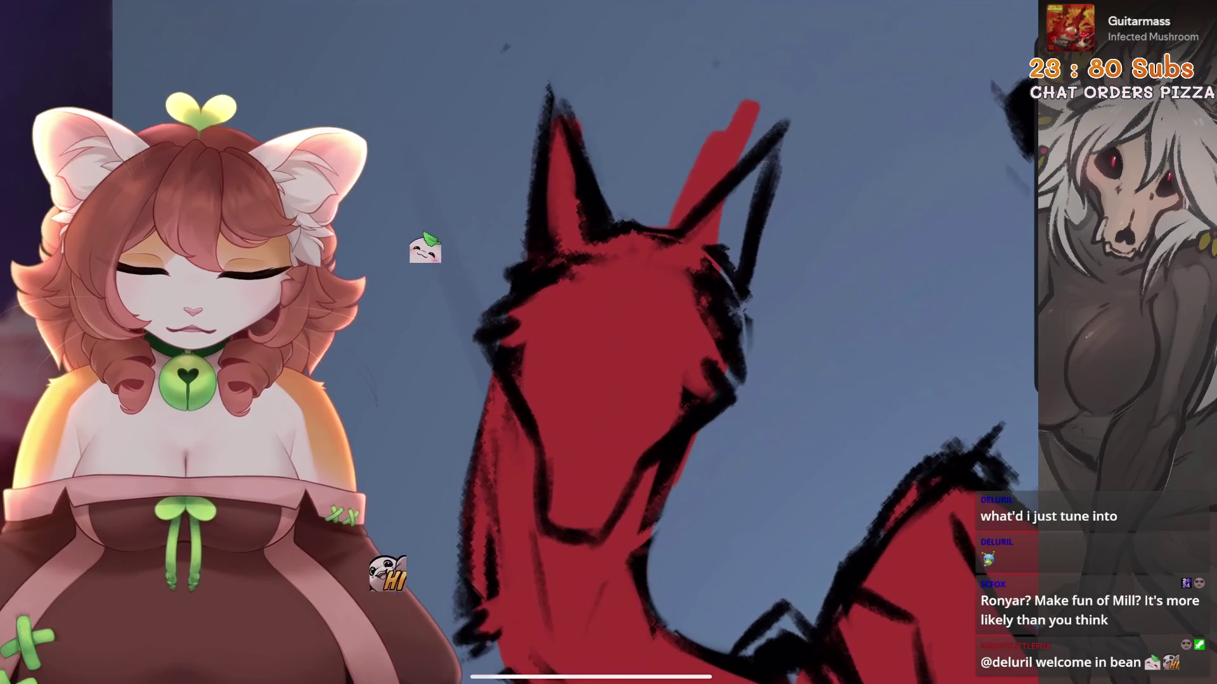
scroll(634, 349, "down", 3)
scroll(570, 348, "up", 3)
key("ctrl+z")
scroll(570, 349, "up", 3)
mouse_move(617, 240)
left_mouse_down()
mouse_move(589, 361)
mouse_move(541, 386)
left_mouse_up()
scroll(570, 349, "down", 3)
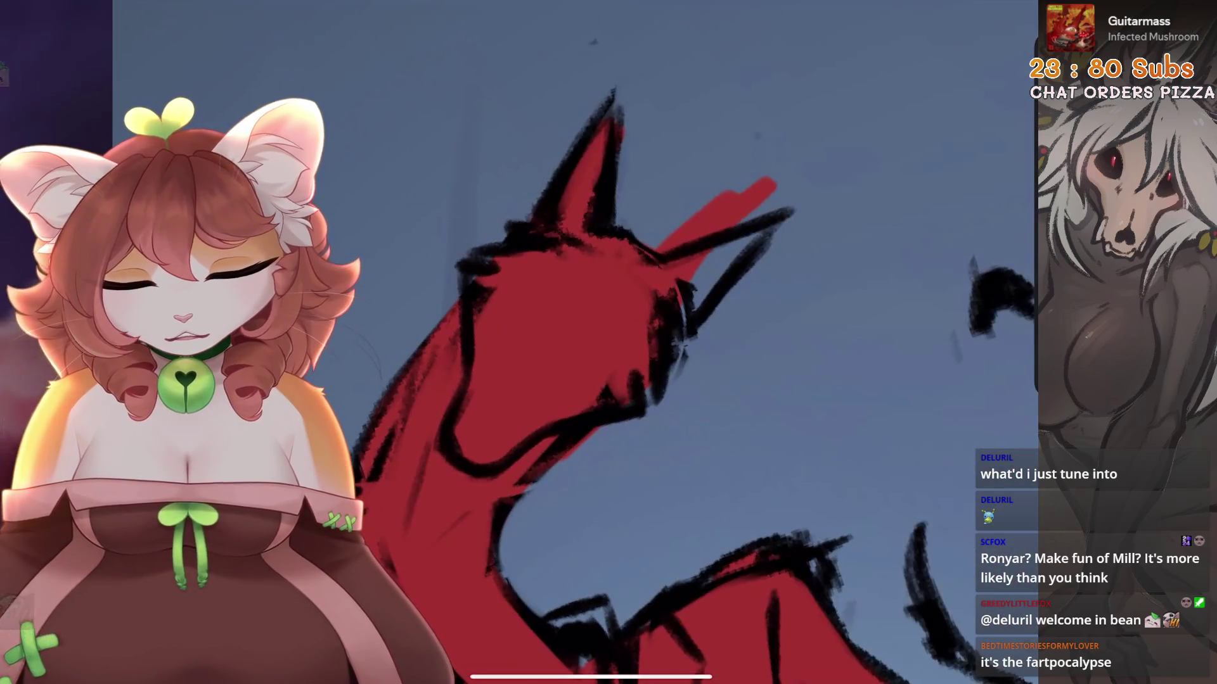
scroll(551, 429, "up", 3)
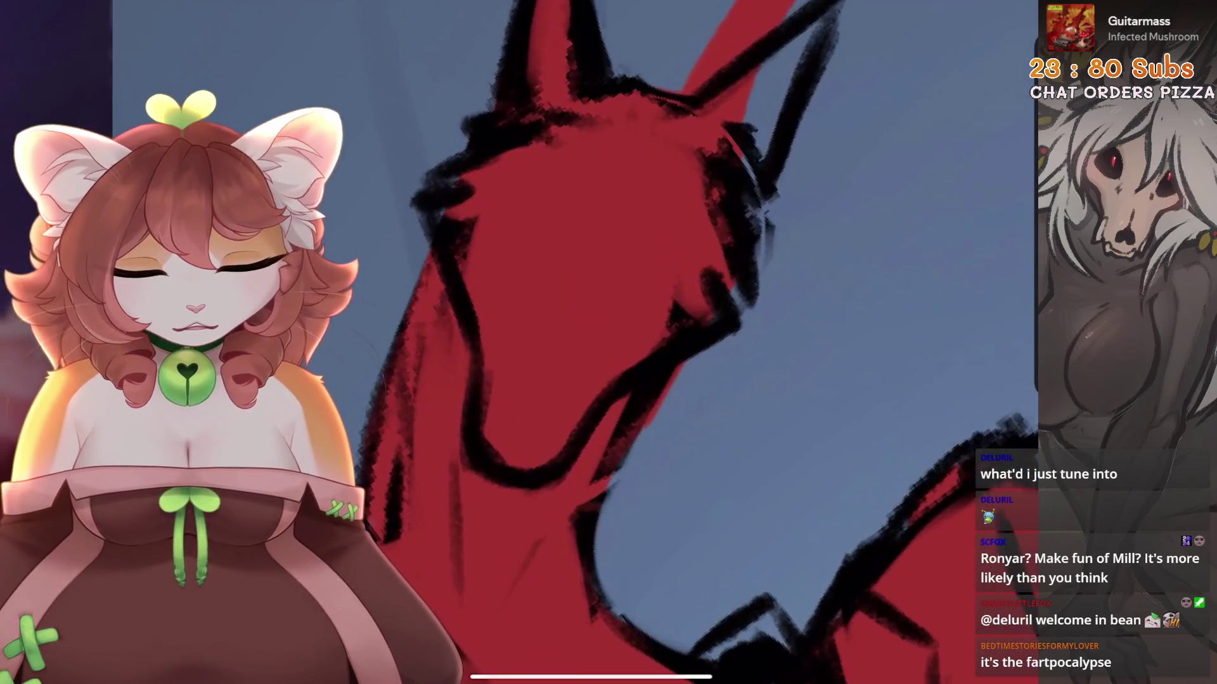
scroll(633, 342, "down", 2)
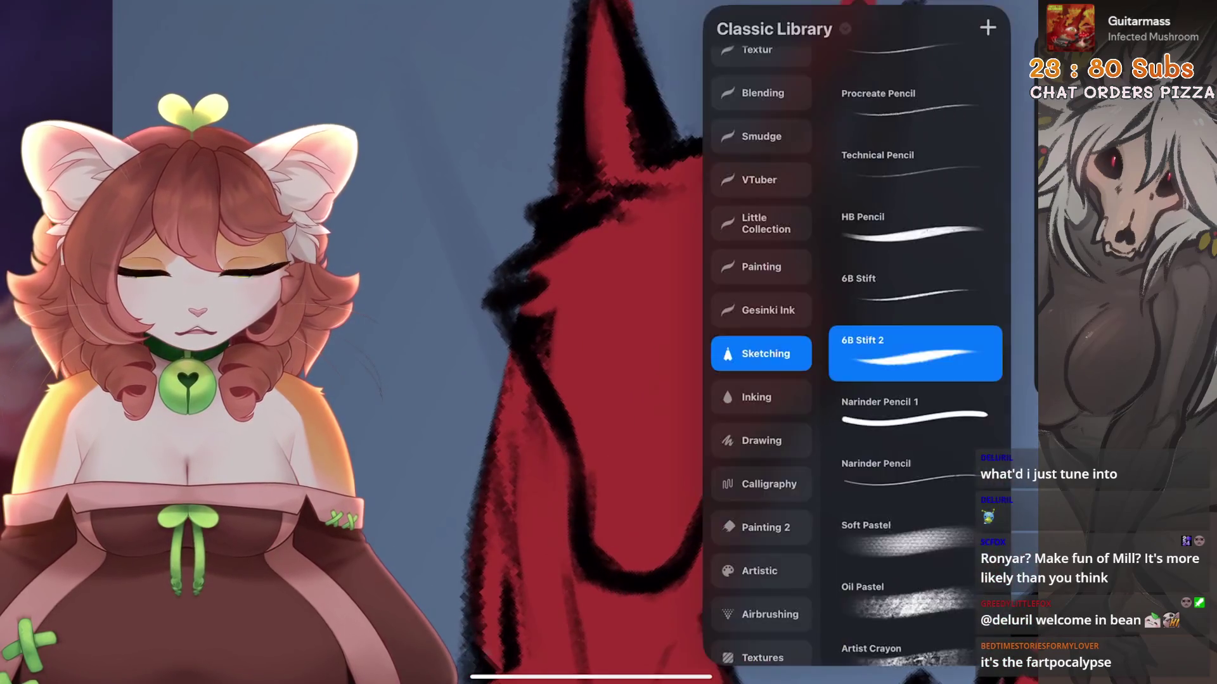
Look over the leg linework and undo the latest leg stroke
scroll(697, 343, "down", 3)
scroll(697, 342, "down", 5)
scroll(722, 285, "up", 2)
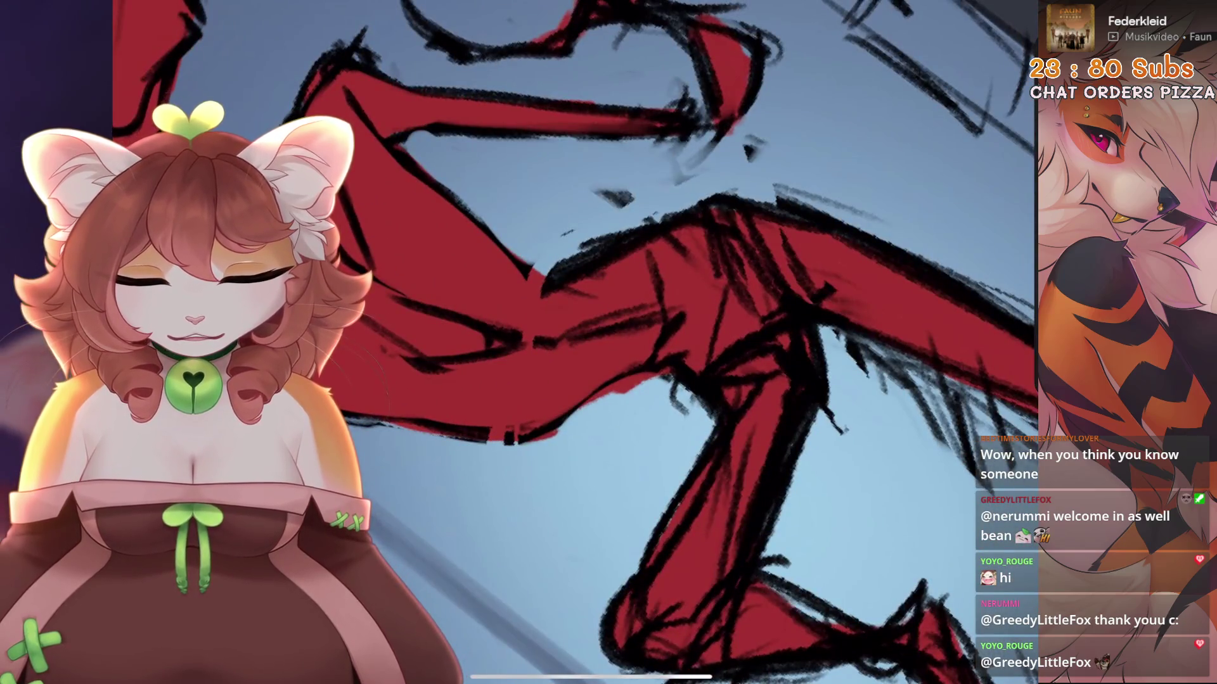
key("ctrl+z")
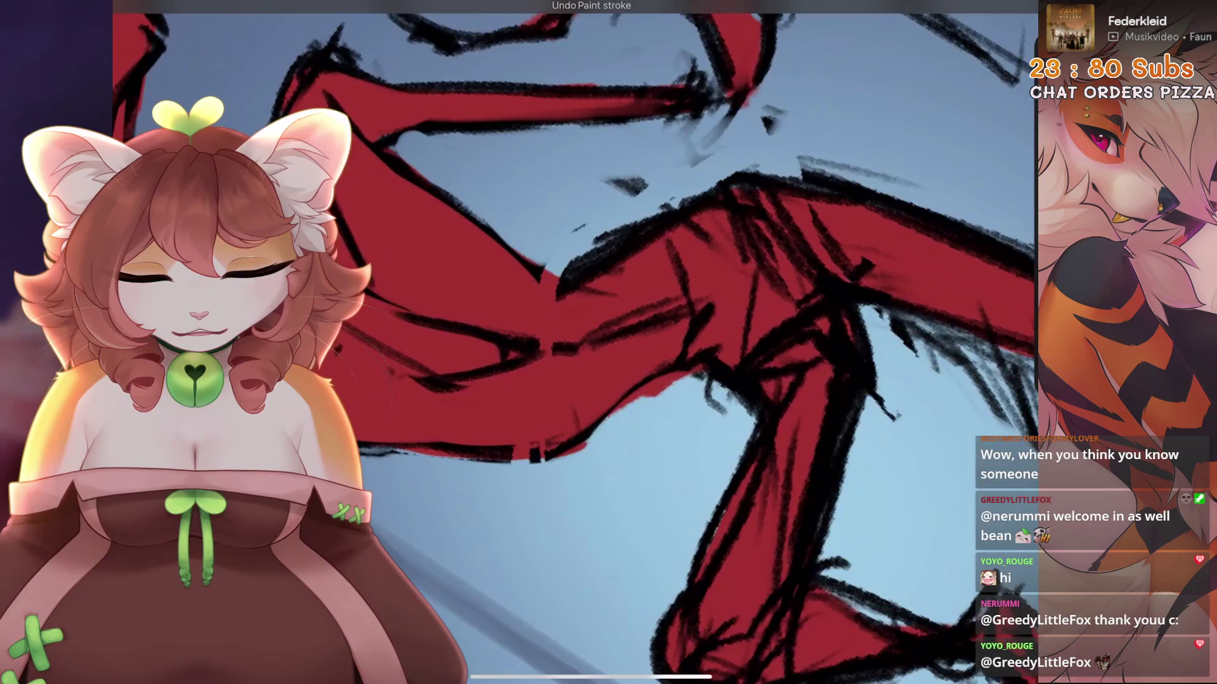
Undo four strokes to restore the head and arm pose, then start a dark chest line
key("ctrl+z")
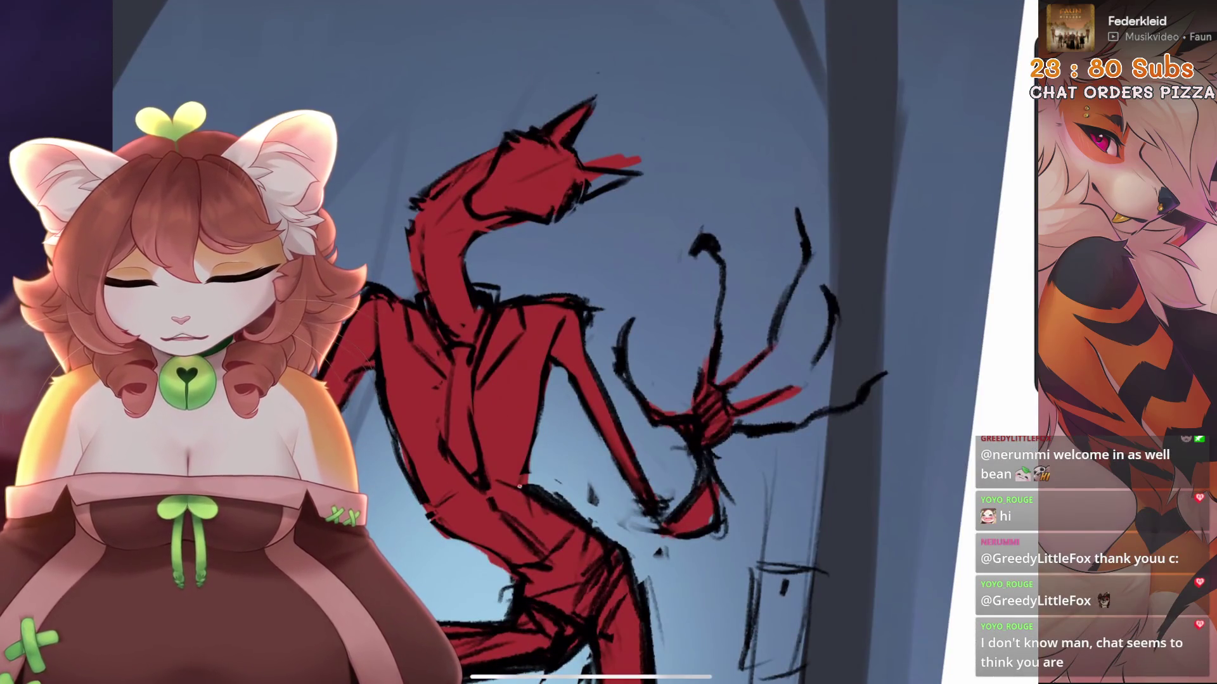
key("ctrl+z")
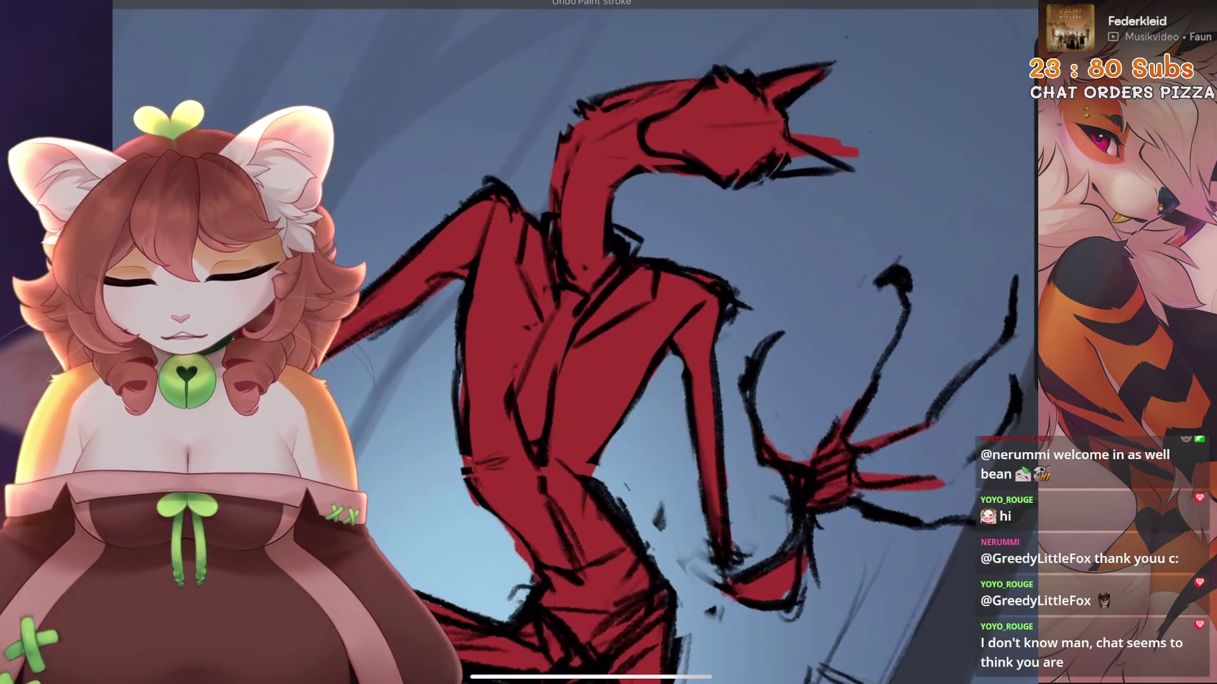
mouse_move(570, 317)
left_mouse_down()
mouse_move(697, 381)
mouse_move(659, 355)
mouse_move(672, 342)
left_mouse_up()
key("ctrl+z")
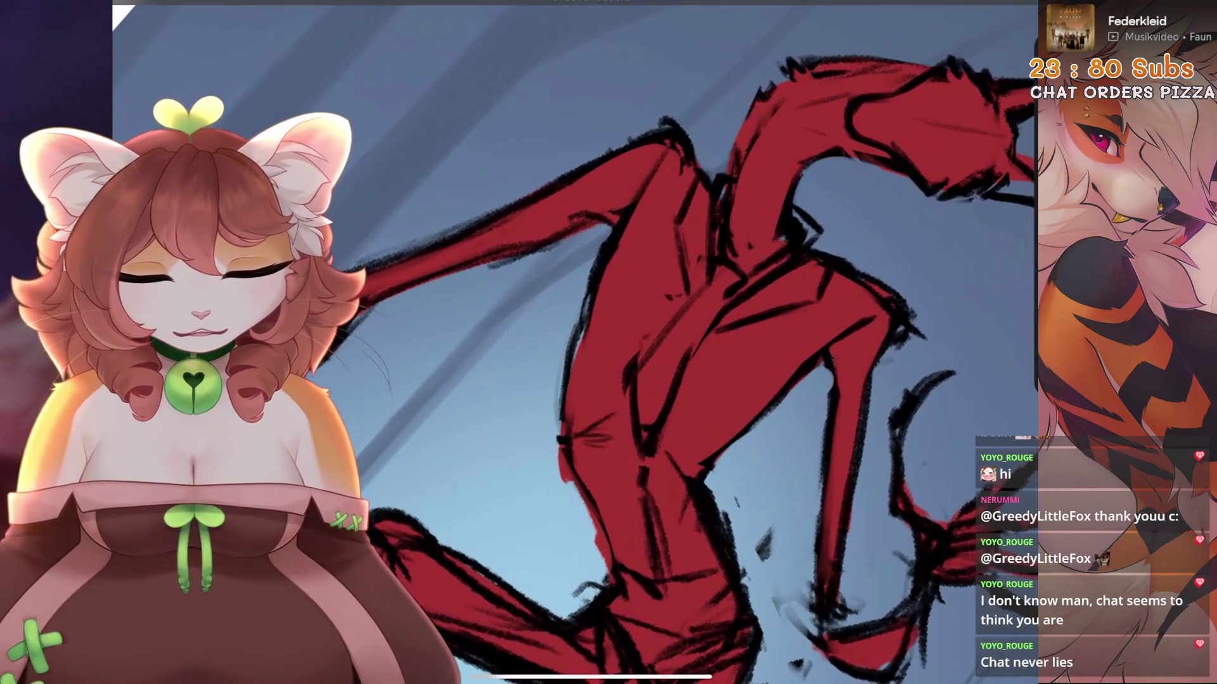
key("ctrl+z")
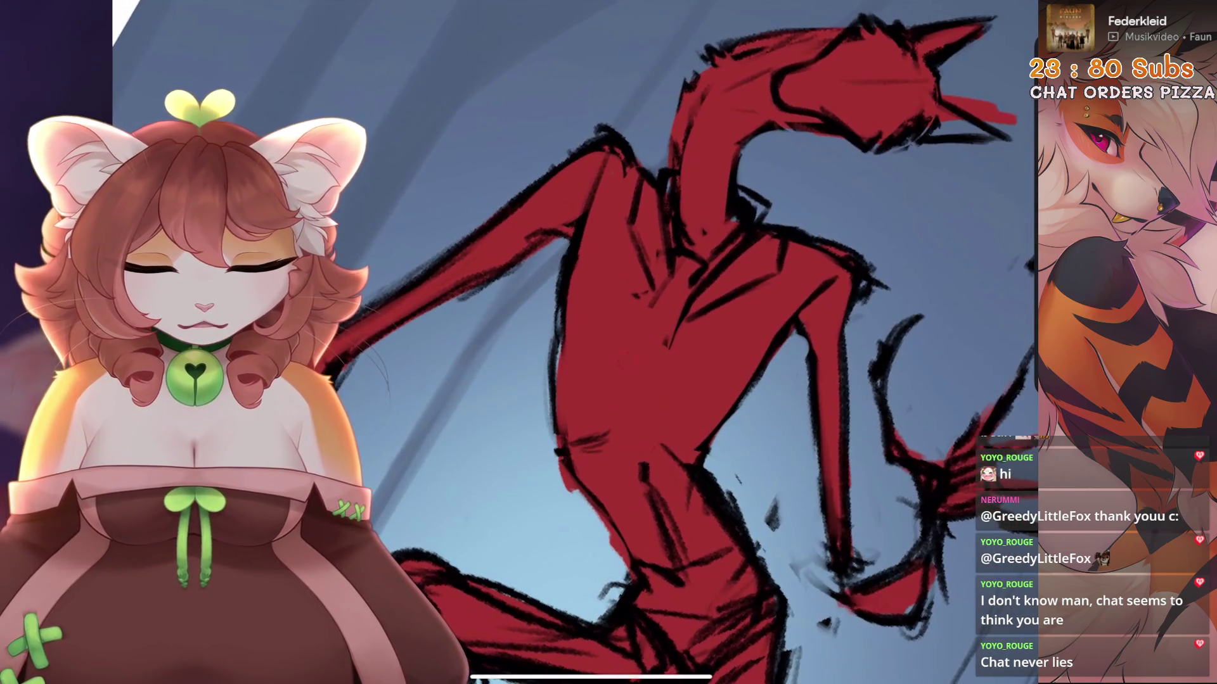
left_click_drag(634, 316, 621, 291)
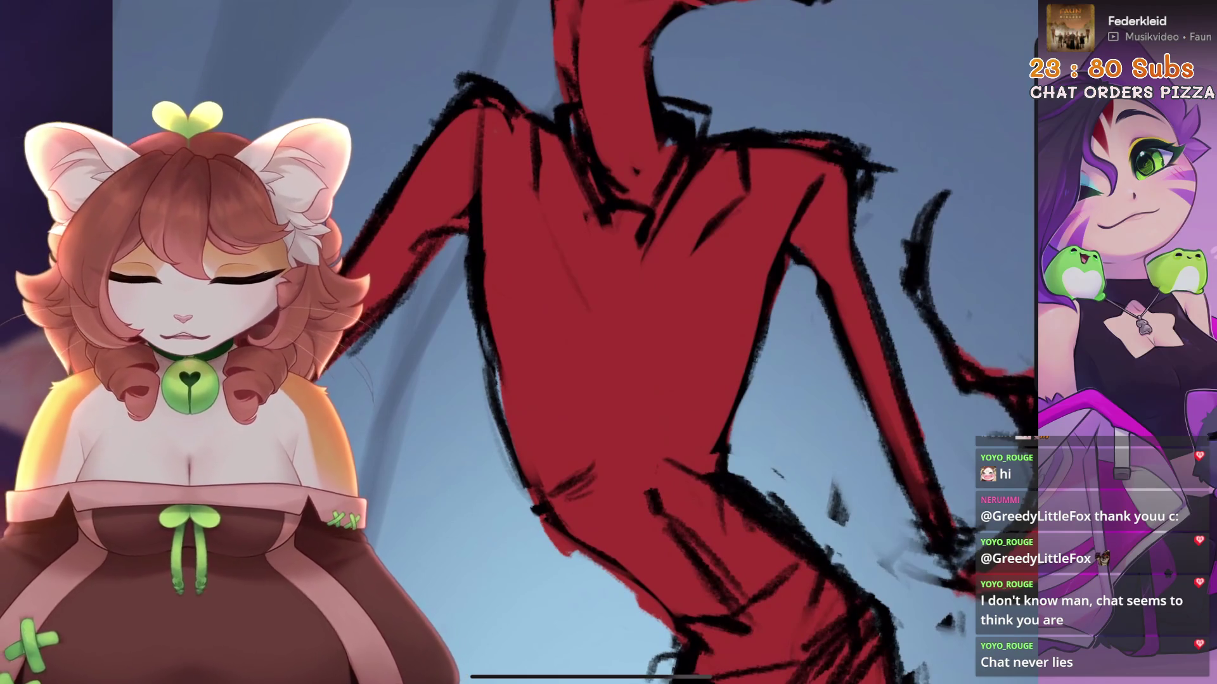
left_click_drag(697, 180, 644, 258)
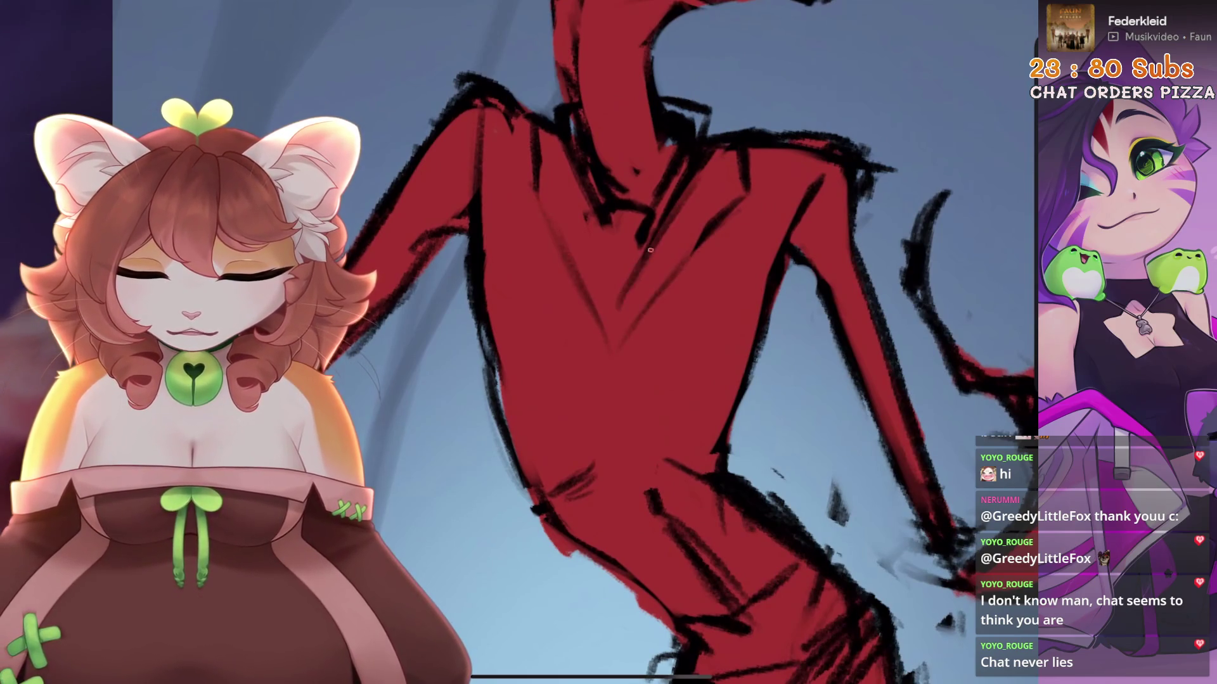
Add more dark strokes on the chest and outline the arm's left edge
left_click_drag(565, 149, 606, 288)
left_click_drag(578, 181, 607, 301)
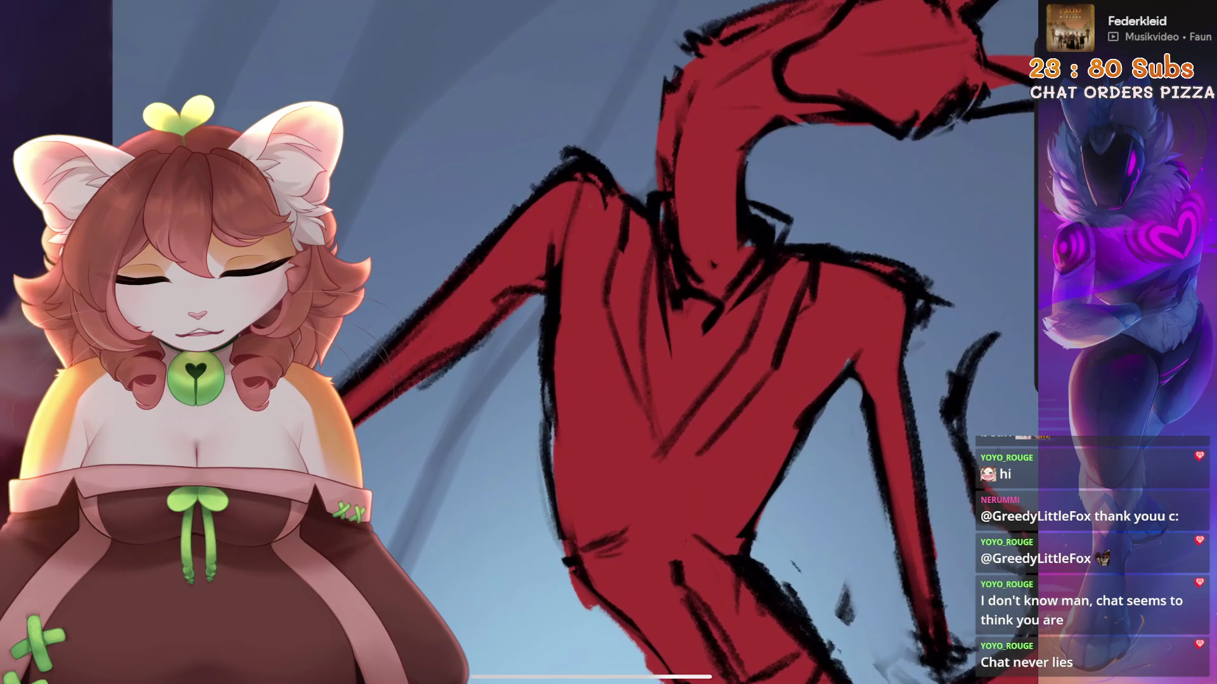
left_click_drag(531, 260, 549, 326)
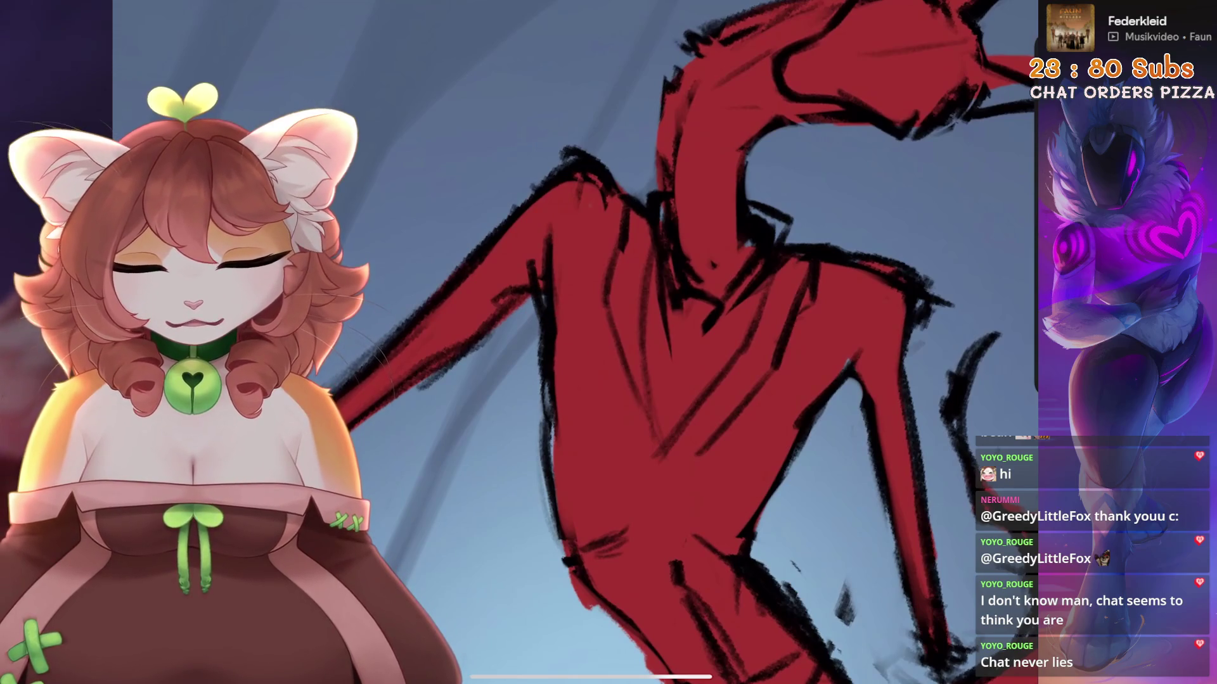
scroll(552, 306, "down", 2)
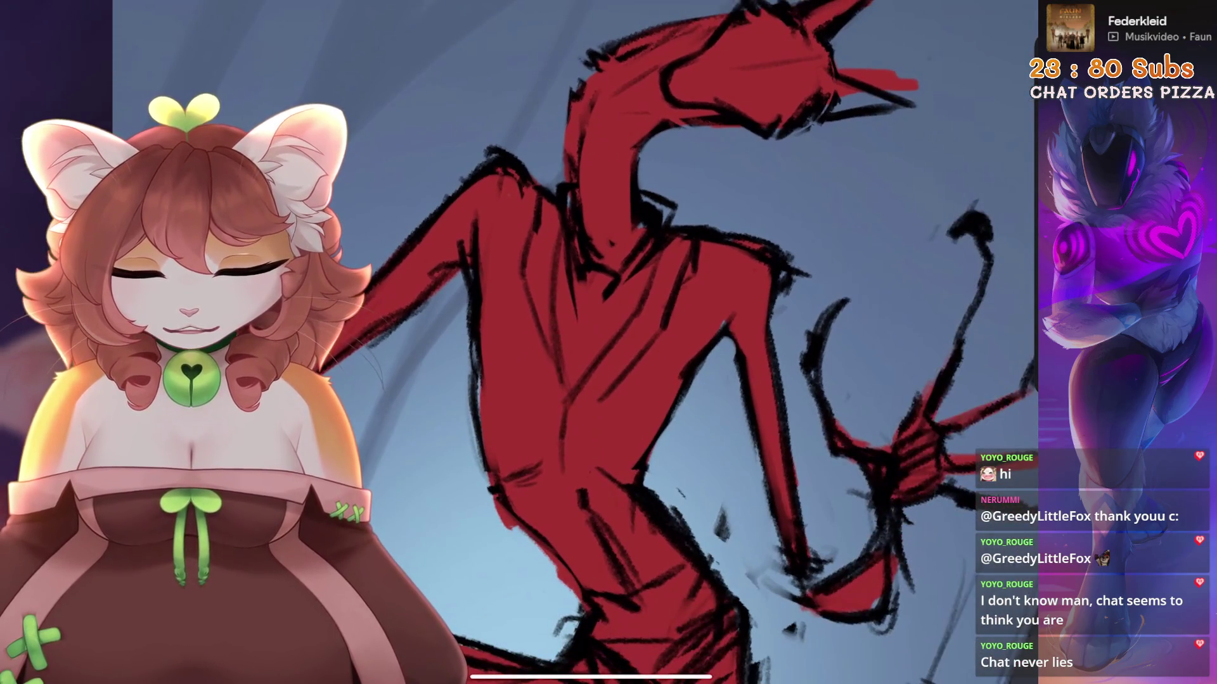
scroll(592, 327, "up", 2)
scroll(591, 327, "up", 2)
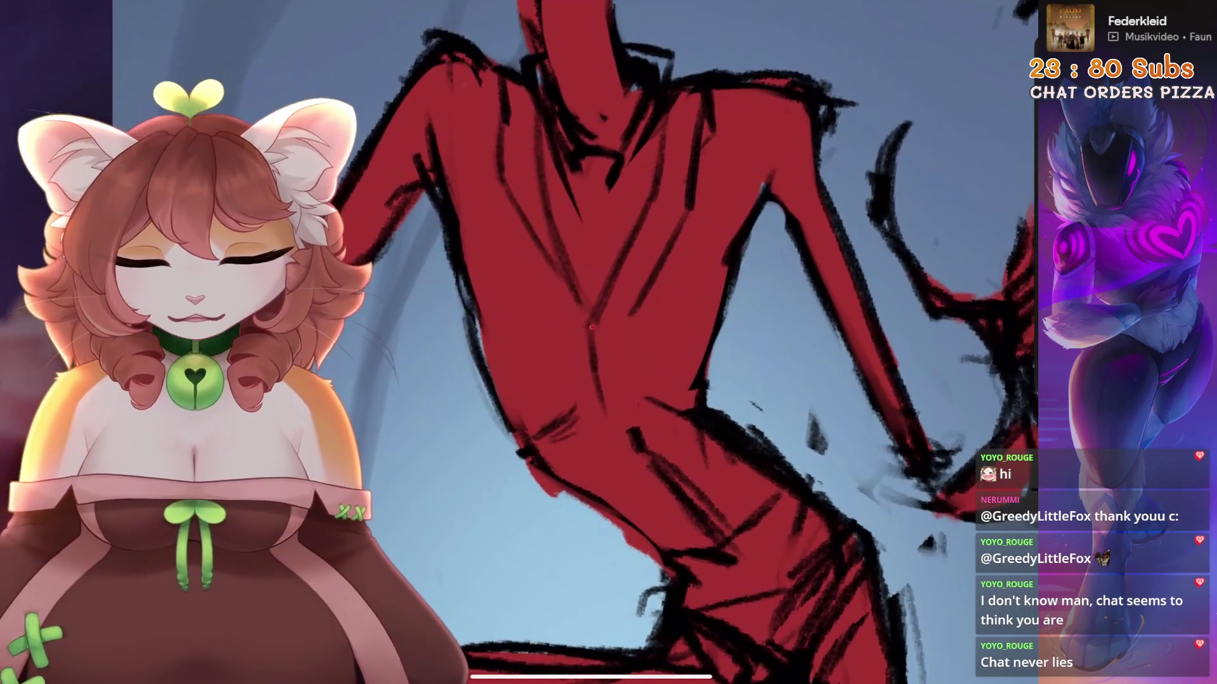
scroll(580, 312, "down", 2)
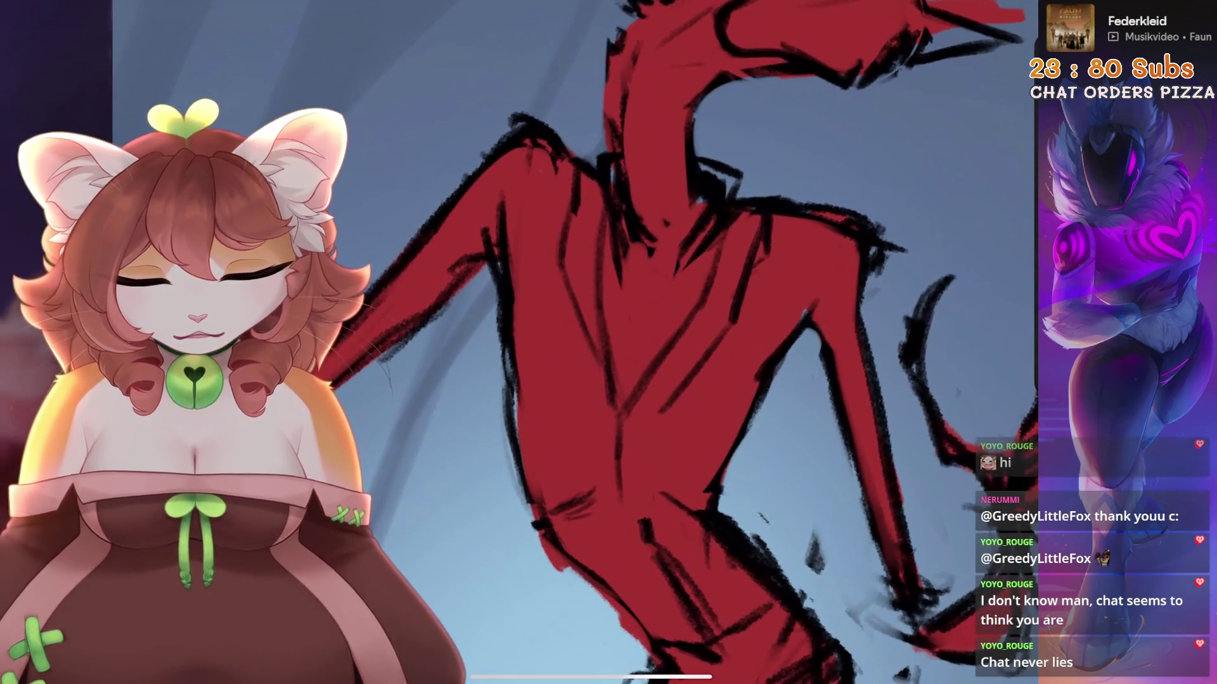
scroll(633, 228, "up", 2)
Sketch dark lines over the neck, chest and torso
left_click_drag(609, 269, 608, 351)
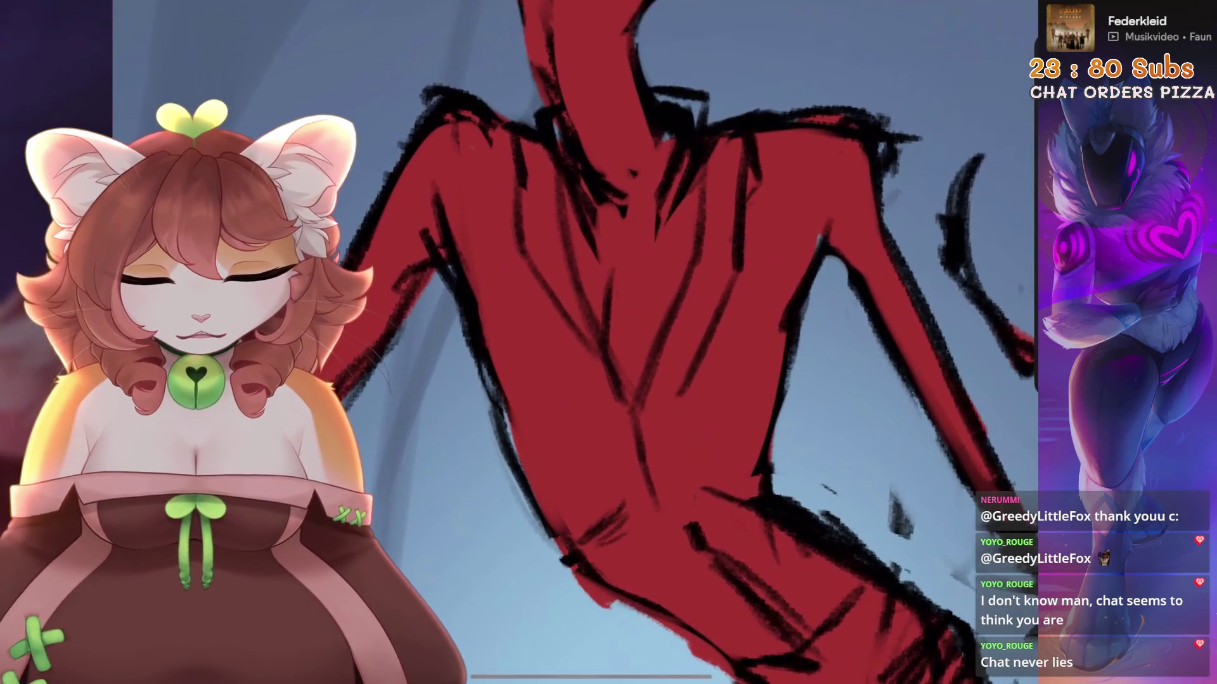
mouse_move(607, 240)
left_mouse_down()
mouse_move(631, 266)
mouse_move(648, 373)
left_mouse_up()
left_click_drag(621, 265, 602, 326)
left_click_drag(653, 260, 638, 353)
left_click_drag(574, 299, 602, 358)
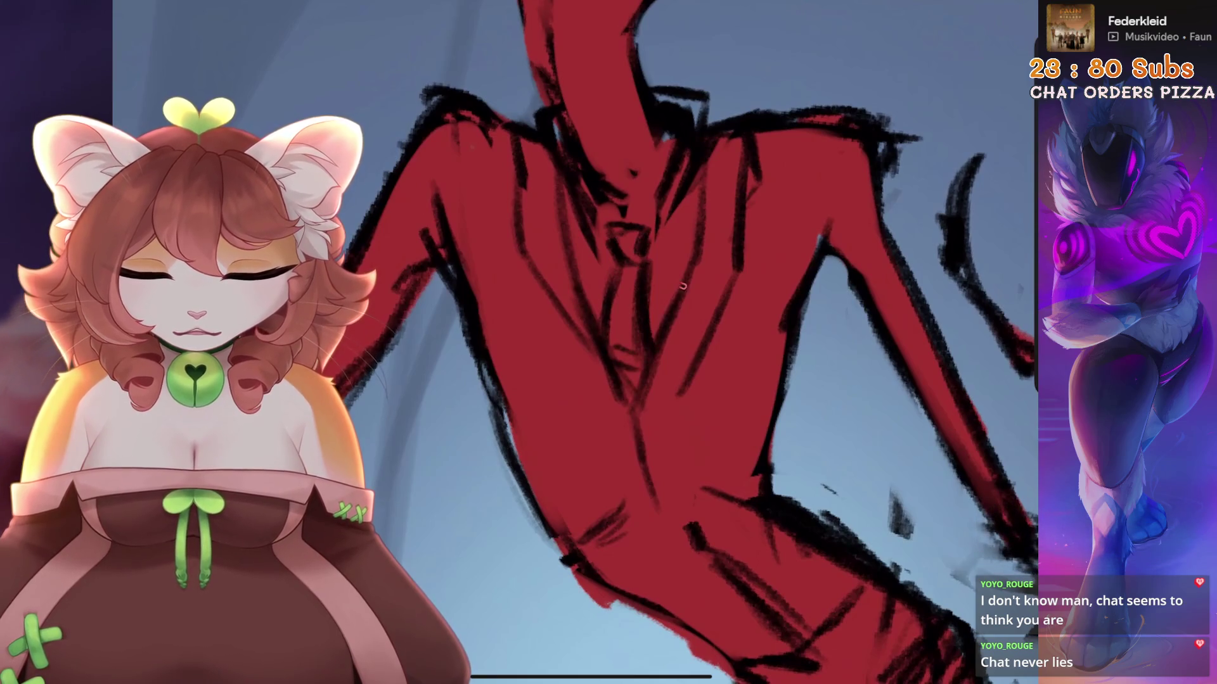
left_click_drag(681, 286, 643, 412)
scroll(634, 342, "down", 2)
mouse_move(659, 308)
left_mouse_down()
mouse_move(592, 385)
mouse_move(561, 483)
left_mouse_up()
Draw a stroke along the torso's right side and review the figure
scroll(634, 342, "down", 2)
scroll(633, 343, "down", 5)
scroll(633, 342, "up", 5)
scroll(634, 342, "up", 1)
left_click_drag(659, 305, 775, 451)
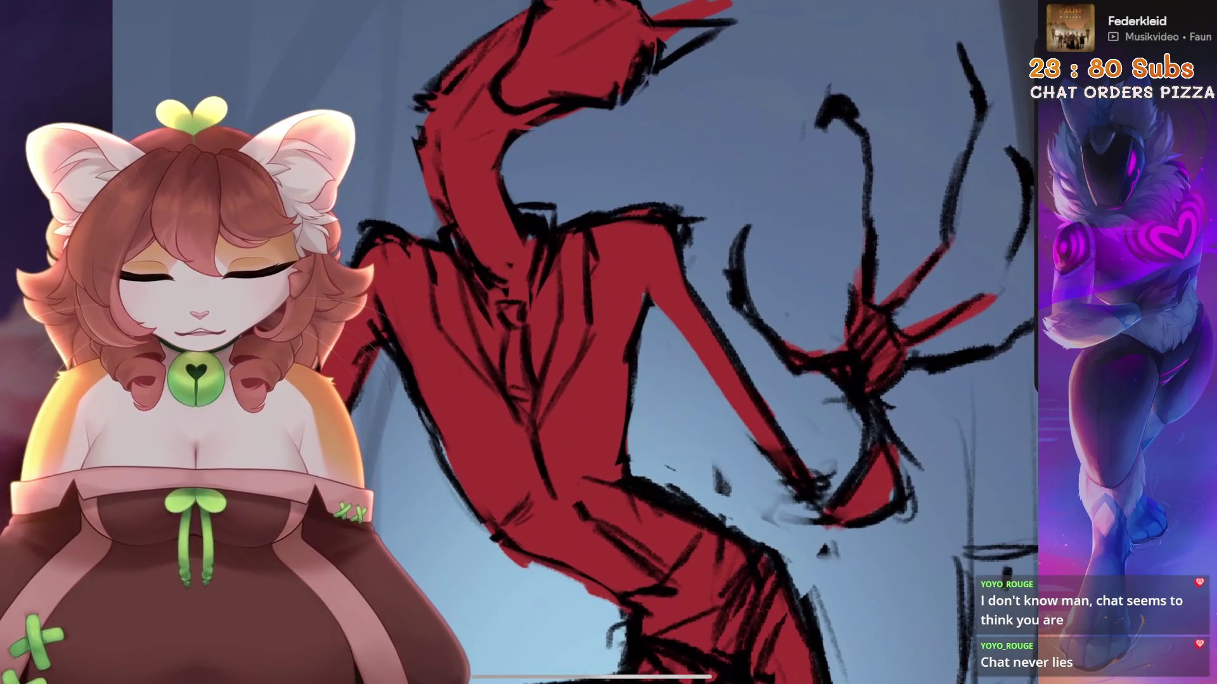
scroll(634, 342, "down", 2)
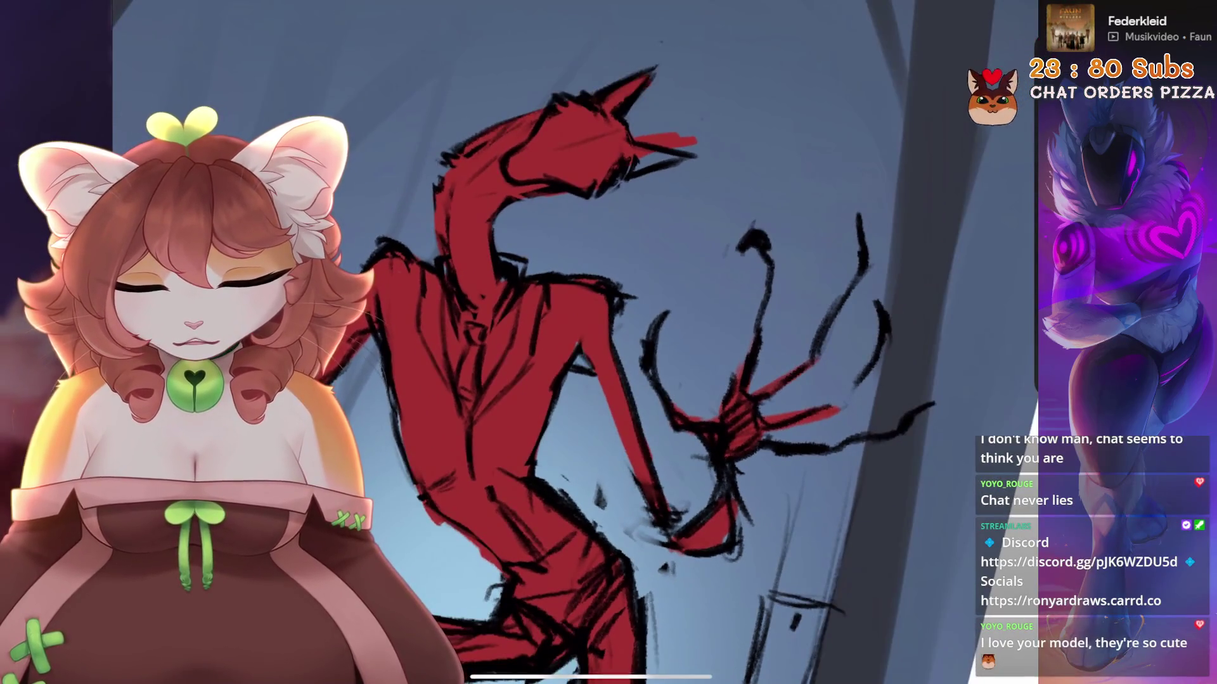
scroll(633, 342, "up", 2)
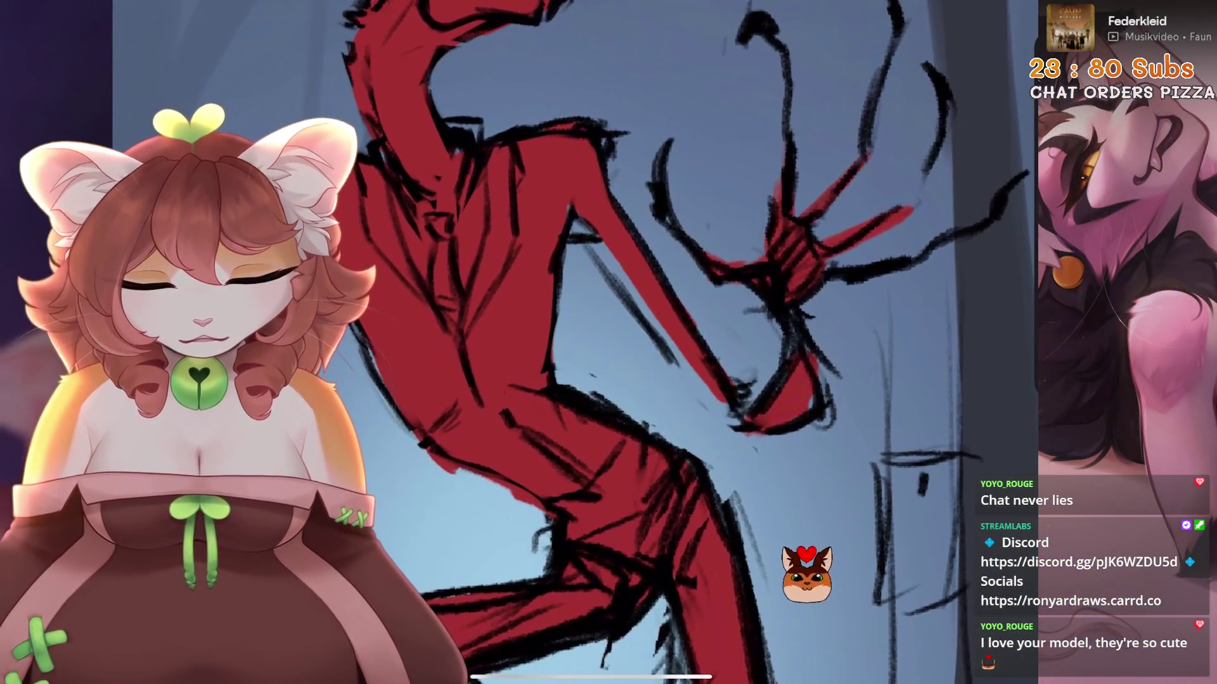
scroll(633, 343, "down", 2)
scroll(634, 342, "up", 2)
scroll(634, 342, "up", 2)
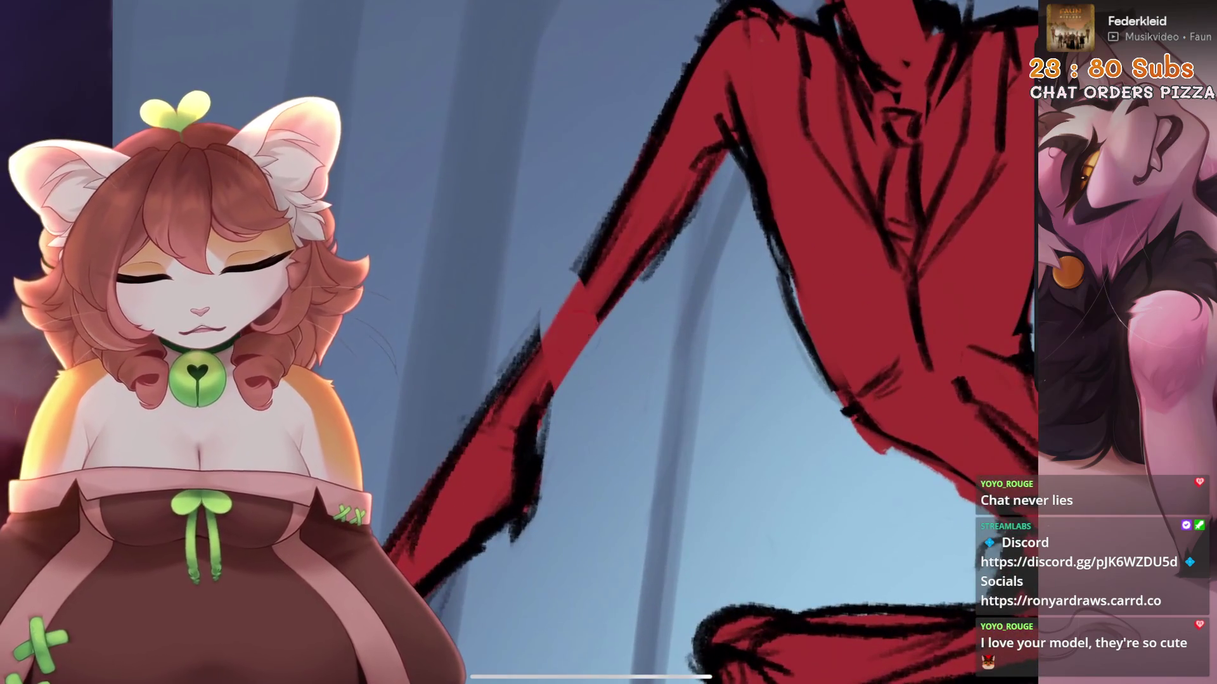
scroll(723, 285, "down", 5)
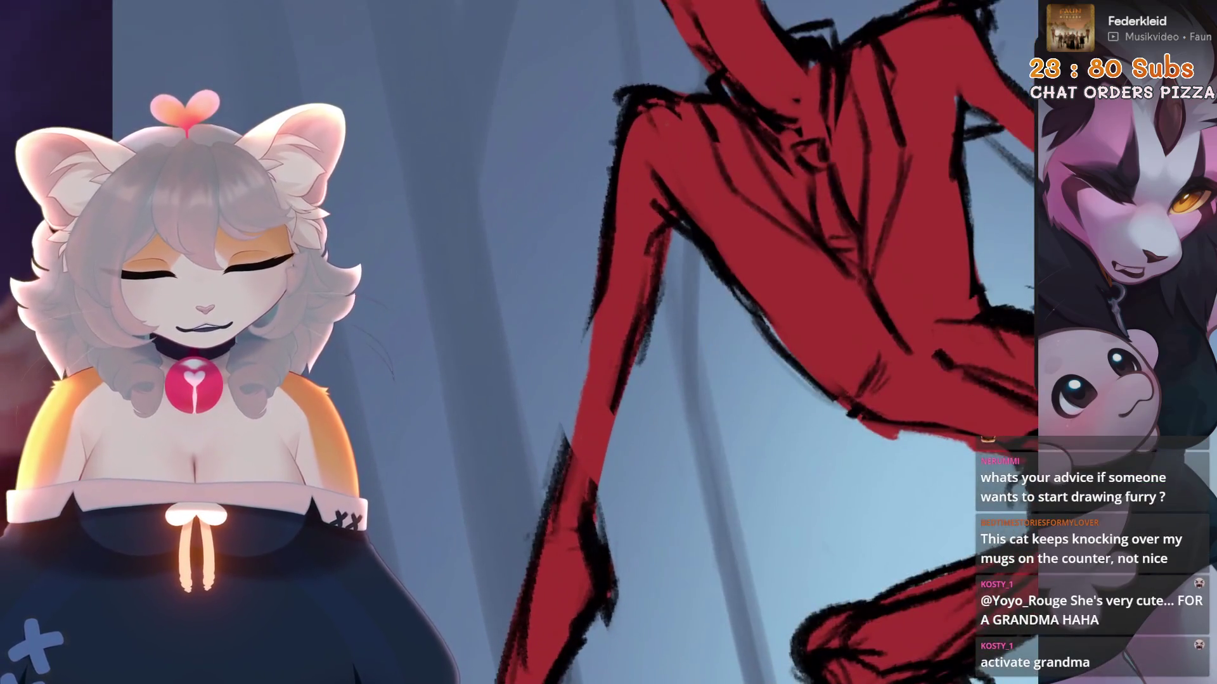
Draw a dark line down the leg and undo it, then add a black stroke left of the torso
mouse_move(598, 305)
left_mouse_down()
mouse_move(575, 394)
mouse_move(604, 505)
left_mouse_up()
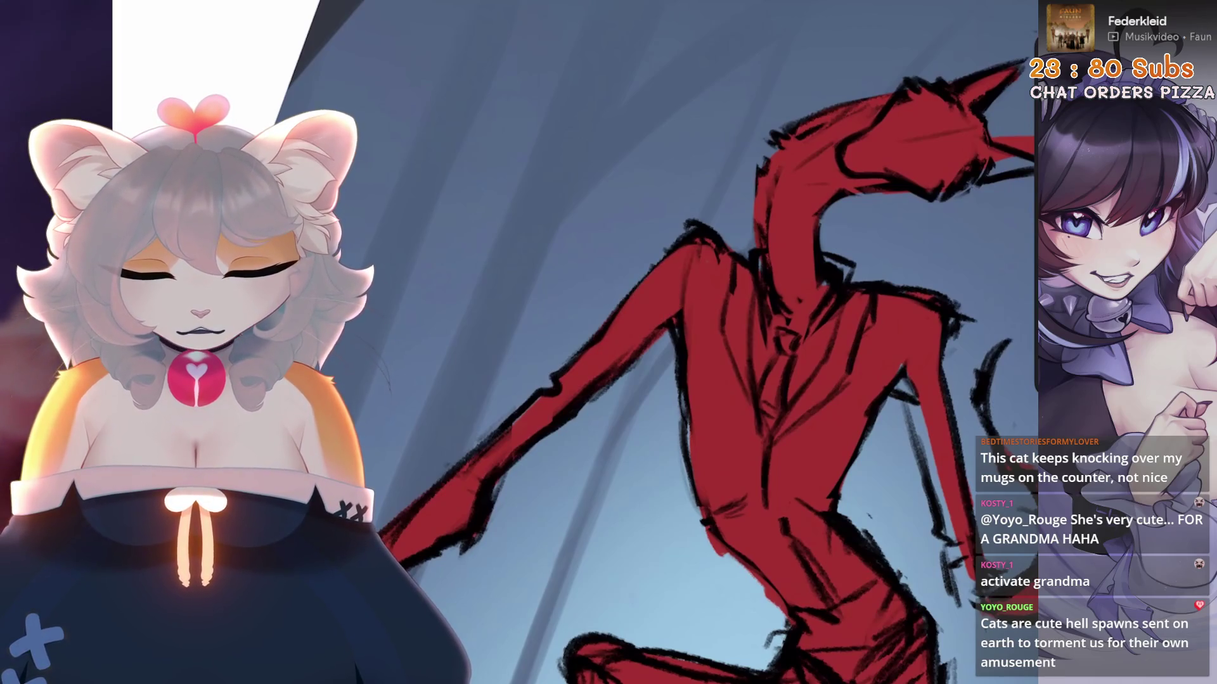
key("ctrl+z")
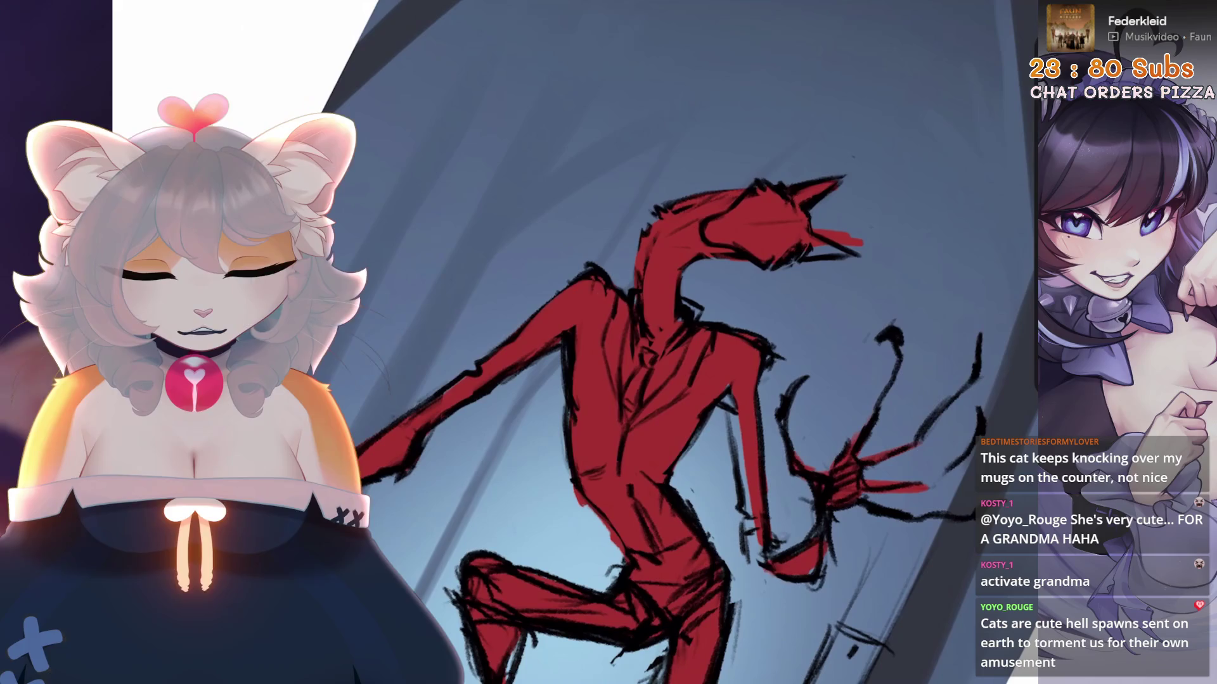
key("ctrl+z")
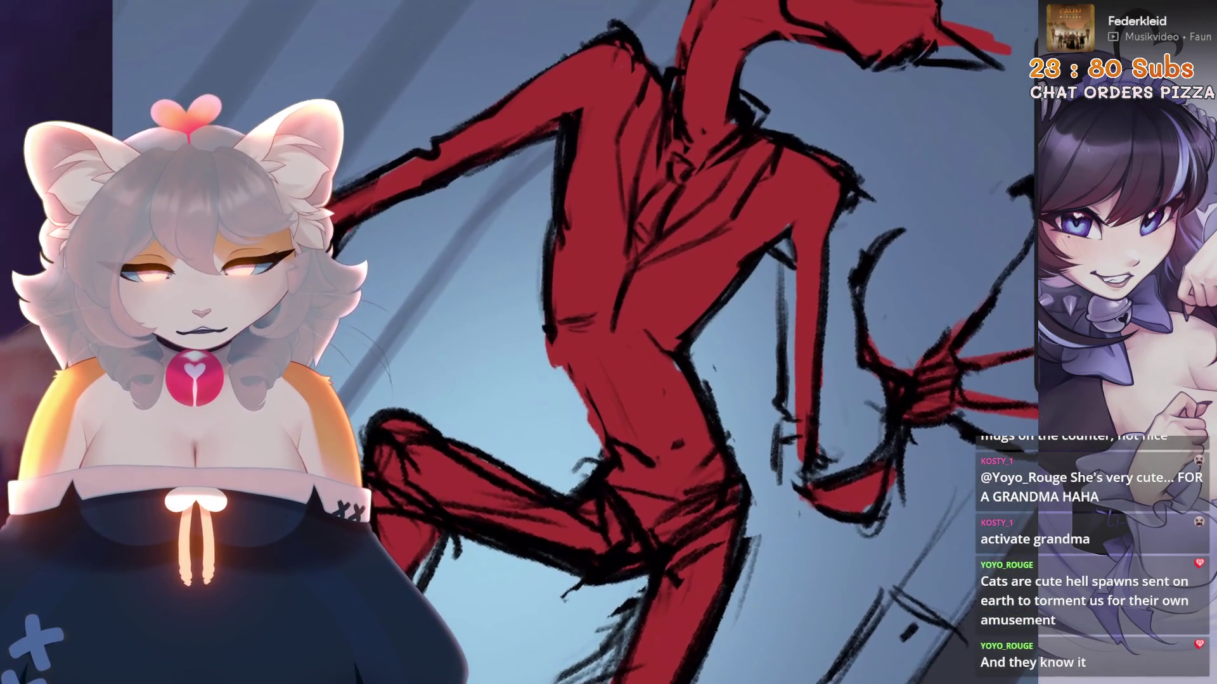
left_click_drag(546, 335, 514, 399)
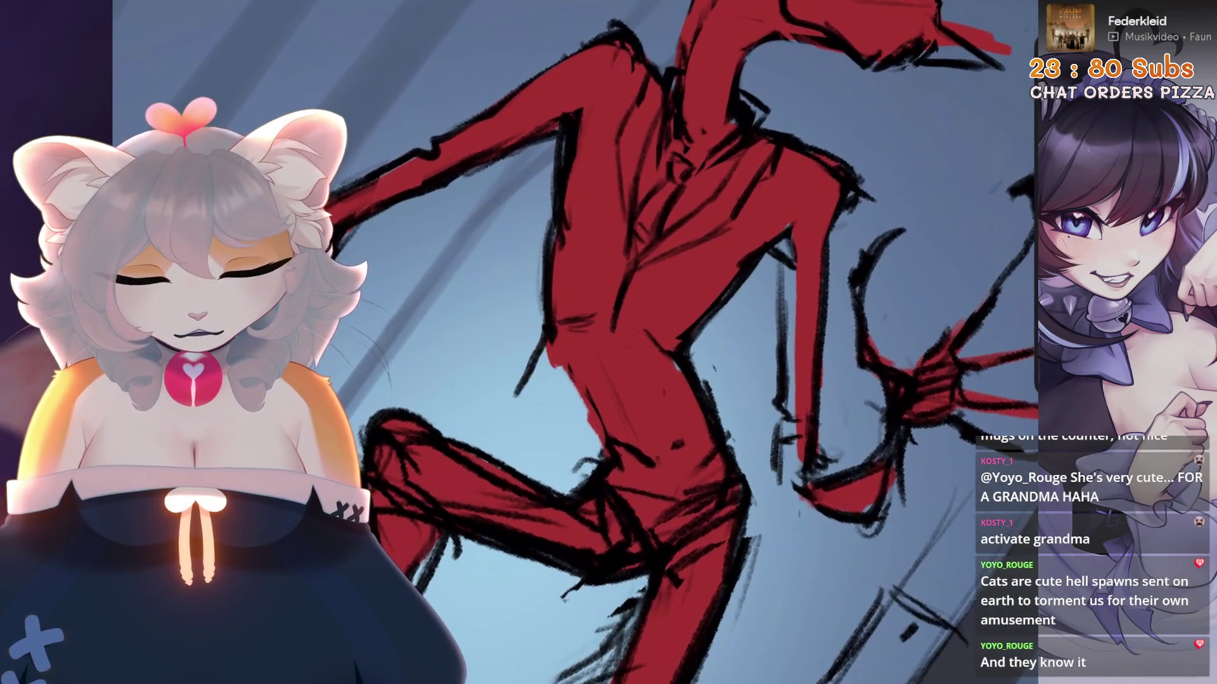
Redraw the stroke left of the torso shorter and add short black strokes beside it
key("ctrl+z")
left_click_drag(548, 330, 515, 397)
left_click_drag(595, 352, 561, 394)
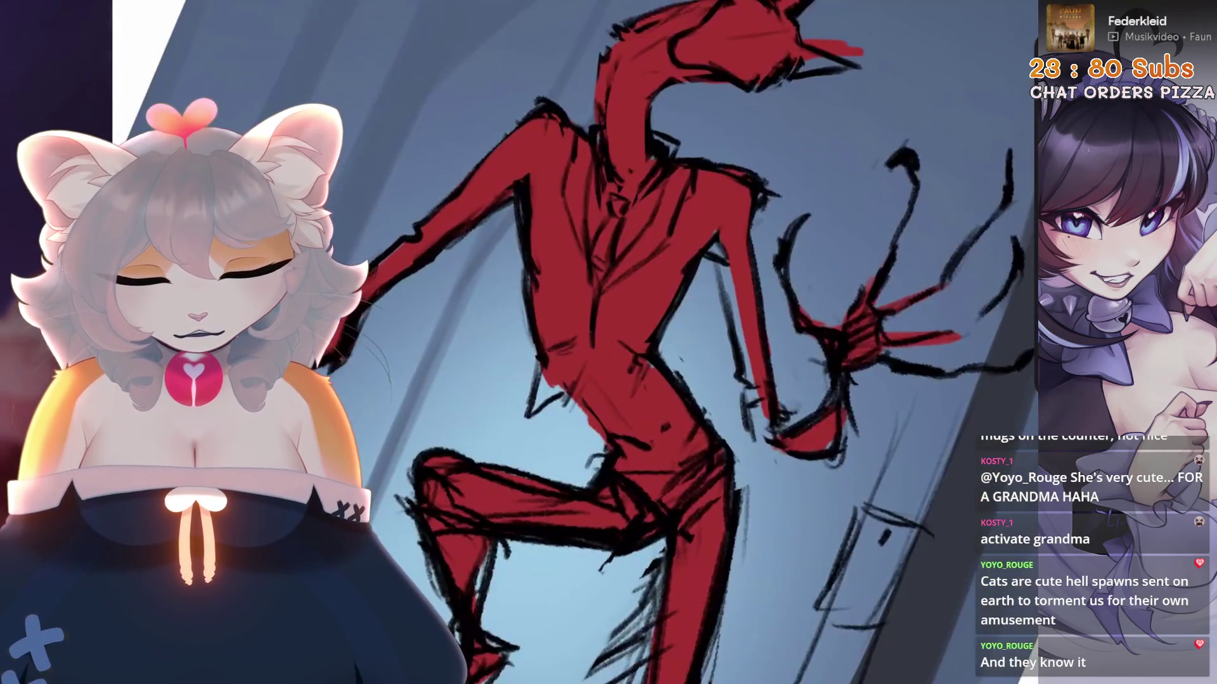
key("ctrl+z")
left_click_drag(557, 397, 523, 424)
left_click_drag(581, 370, 564, 394)
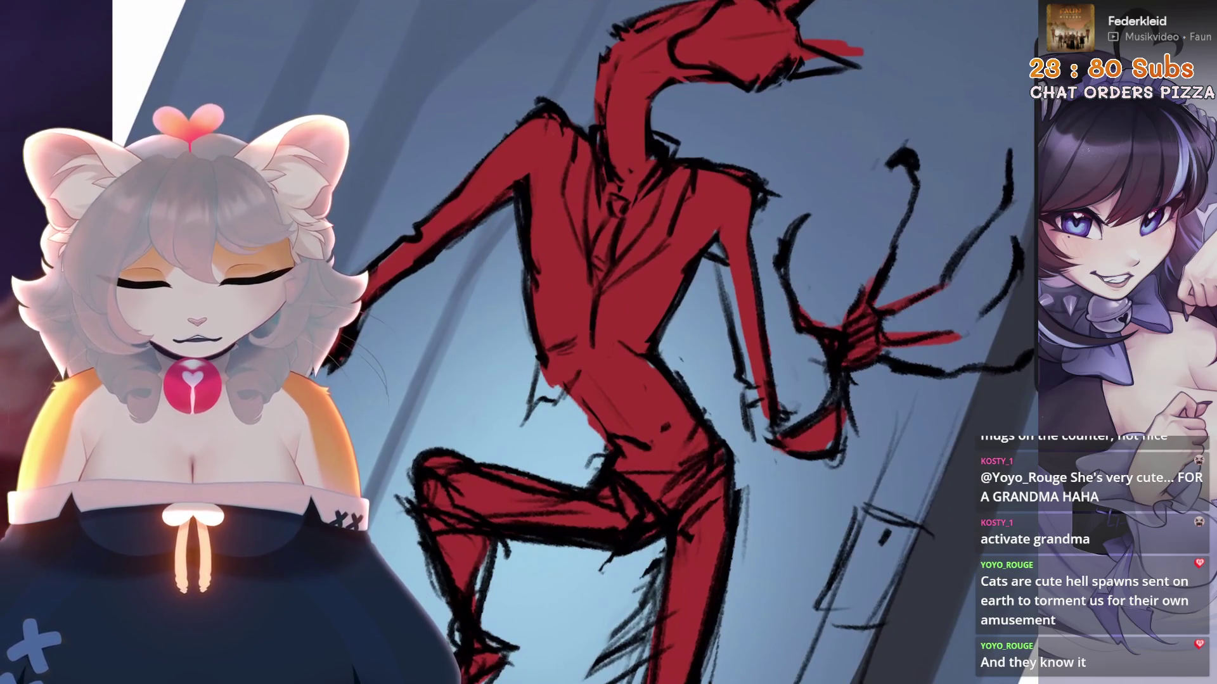
Rotate the canvas diagonally and add dark sketch strokes around the creature's hip
scroll(648, 362, "up", 2)
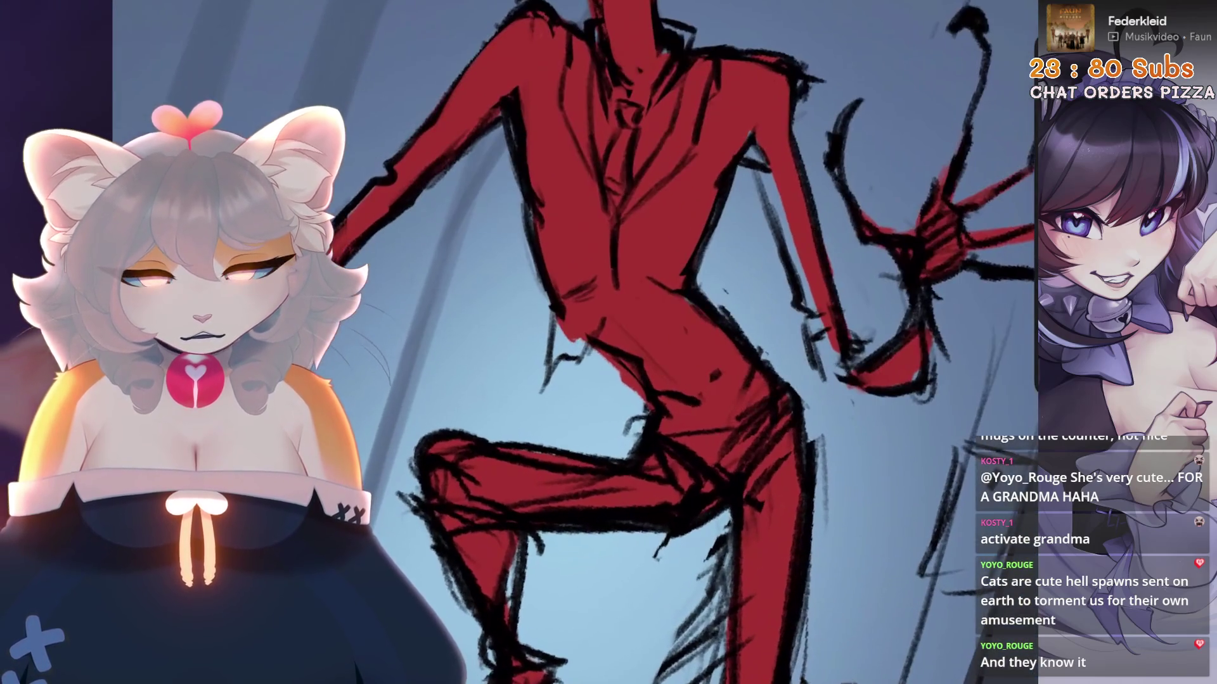
left_click_drag(635, 365, 672, 329)
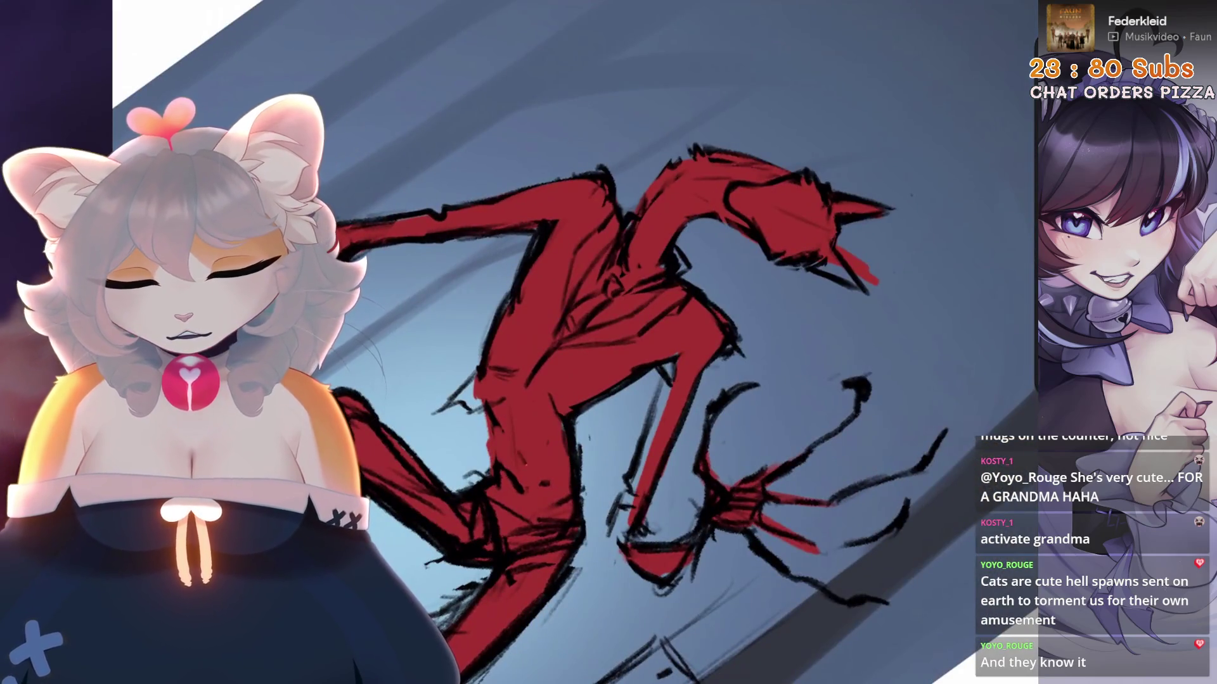
scroll(644, 347, "up", 3)
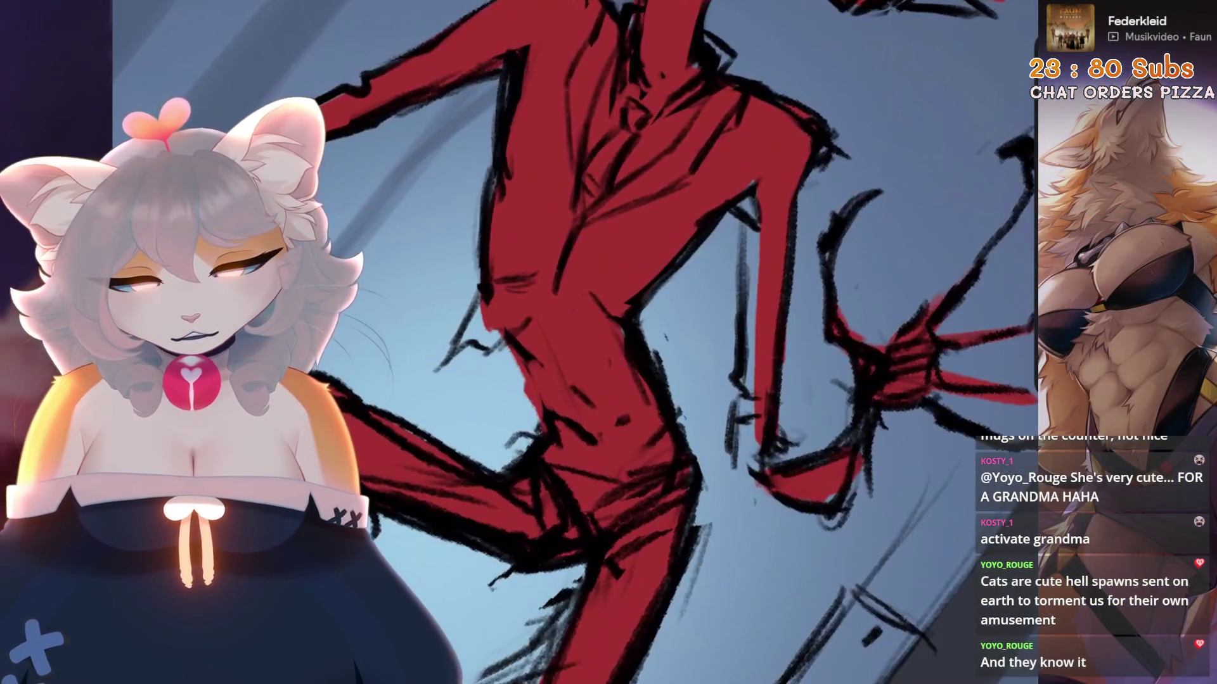
scroll(634, 342, "down", 5)
scroll(634, 343, "up", 5)
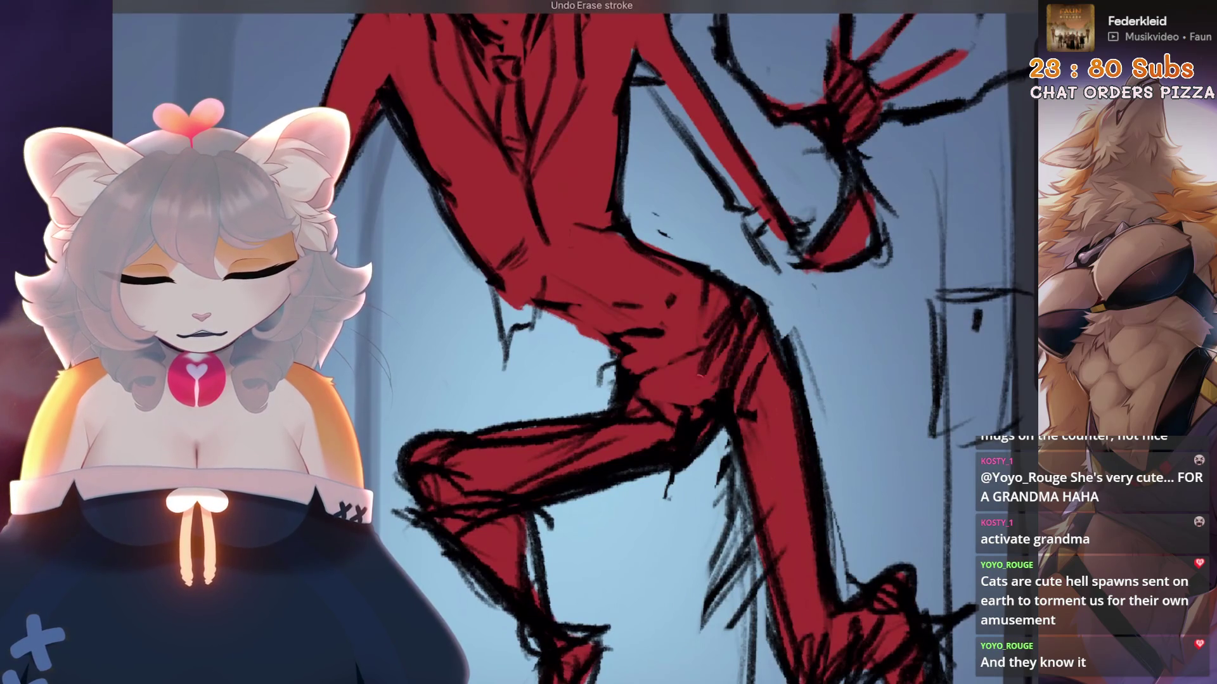
scroll(722, 347, "down", 1)
left_click_drag(621, 328, 690, 313)
left_click_drag(722, 265, 687, 314)
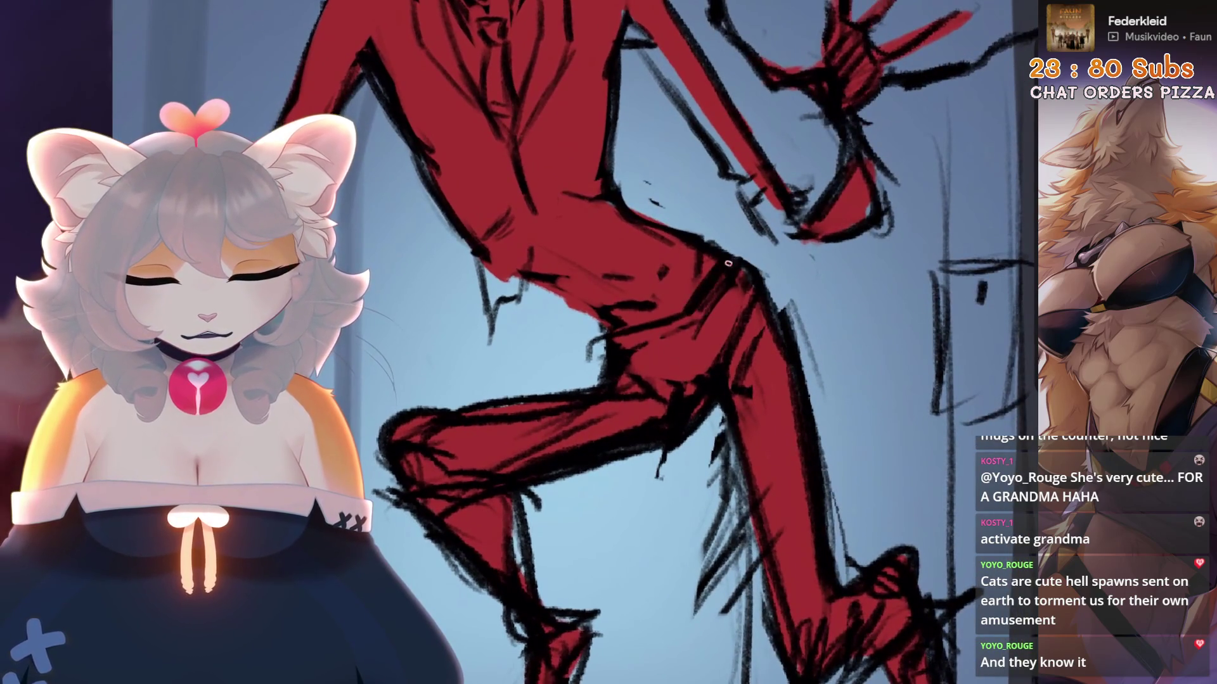
Try strokes at the waist and lower body, undoing both
scroll(603, 384, "down", 5)
scroll(602, 383, "up", 5)
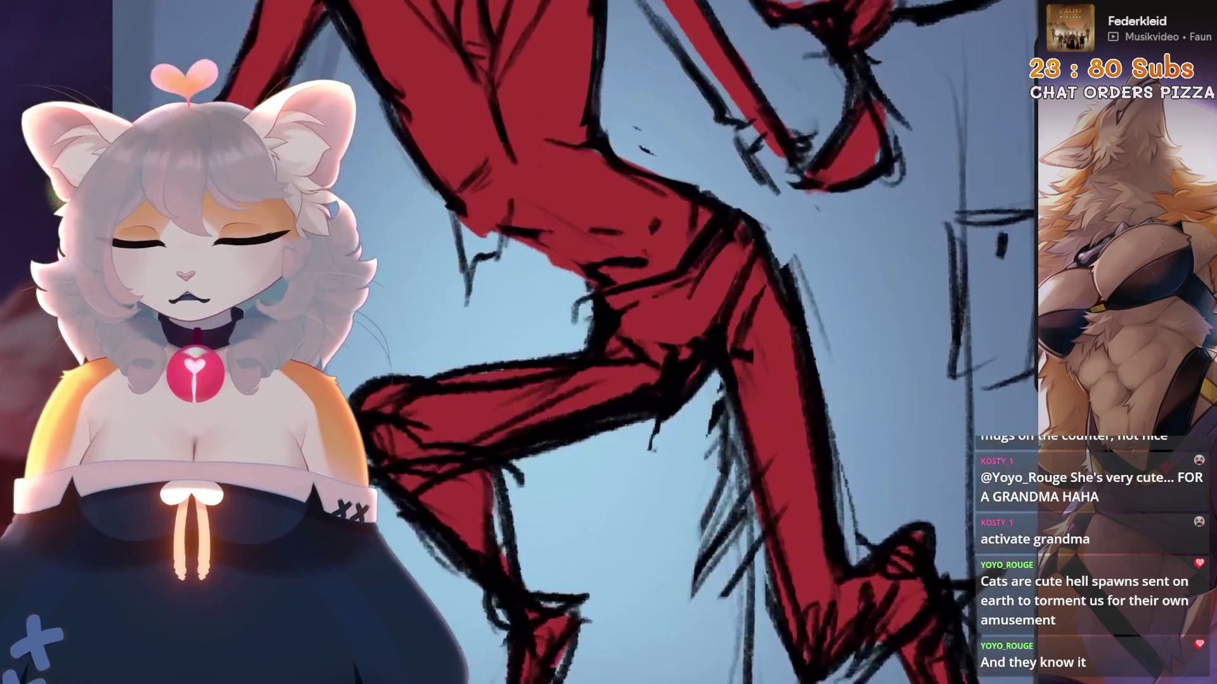
left_click_drag(691, 320, 672, 298)
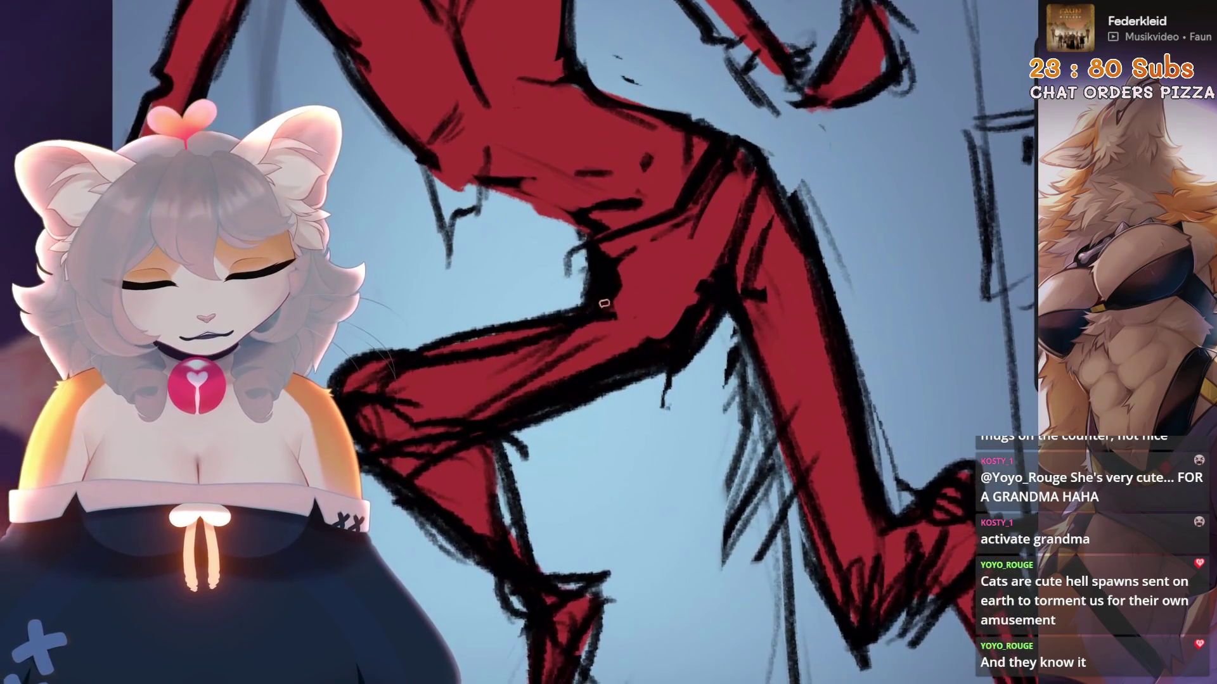
scroll(634, 342, "down", 5)
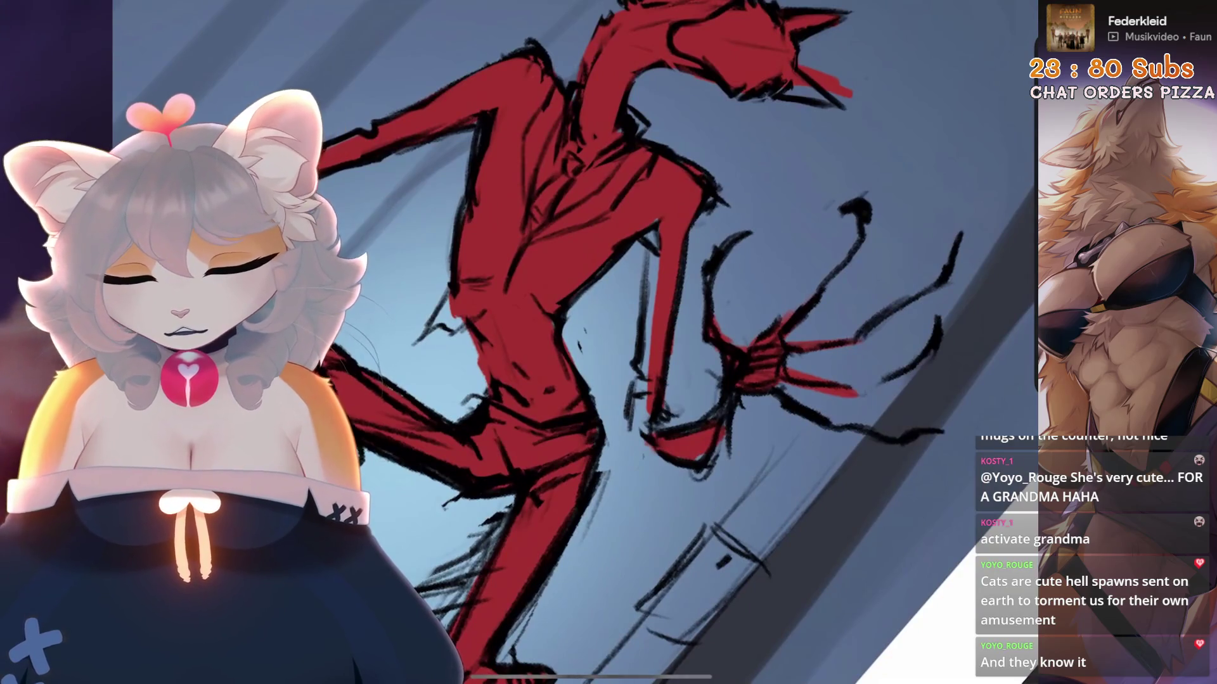
scroll(634, 342, "up", 5)
scroll(600, 356, "down", 3)
scroll(599, 357, "up", 5)
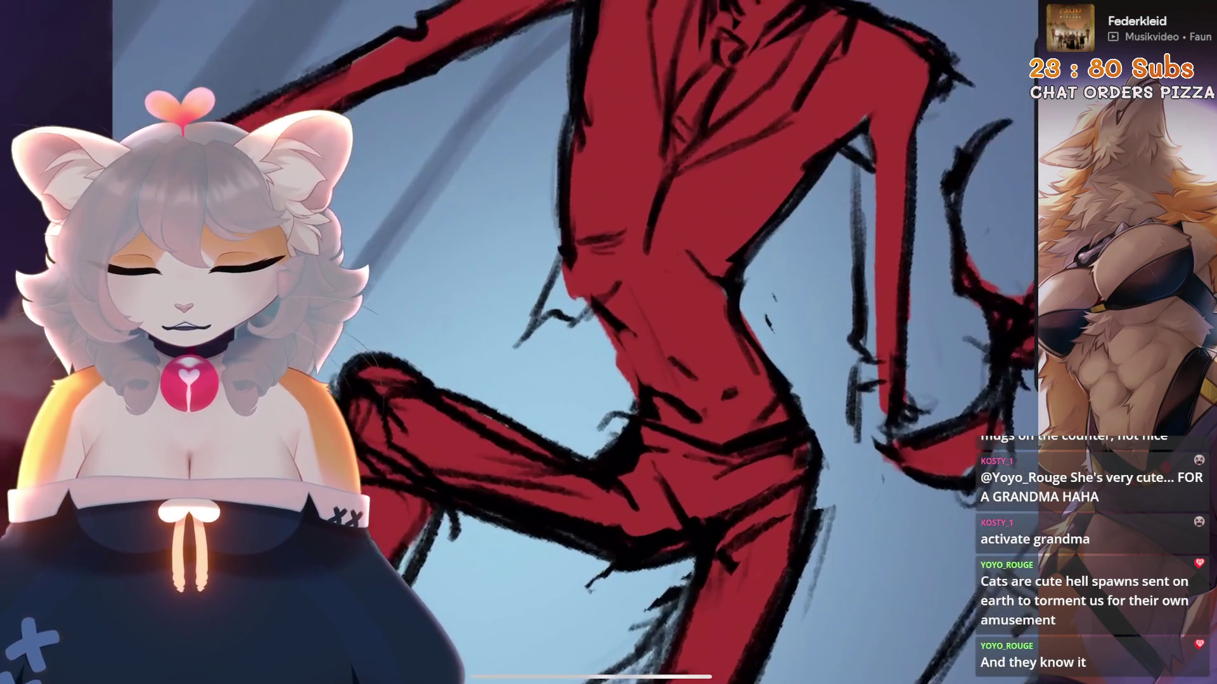
left_click_drag(618, 320, 653, 387)
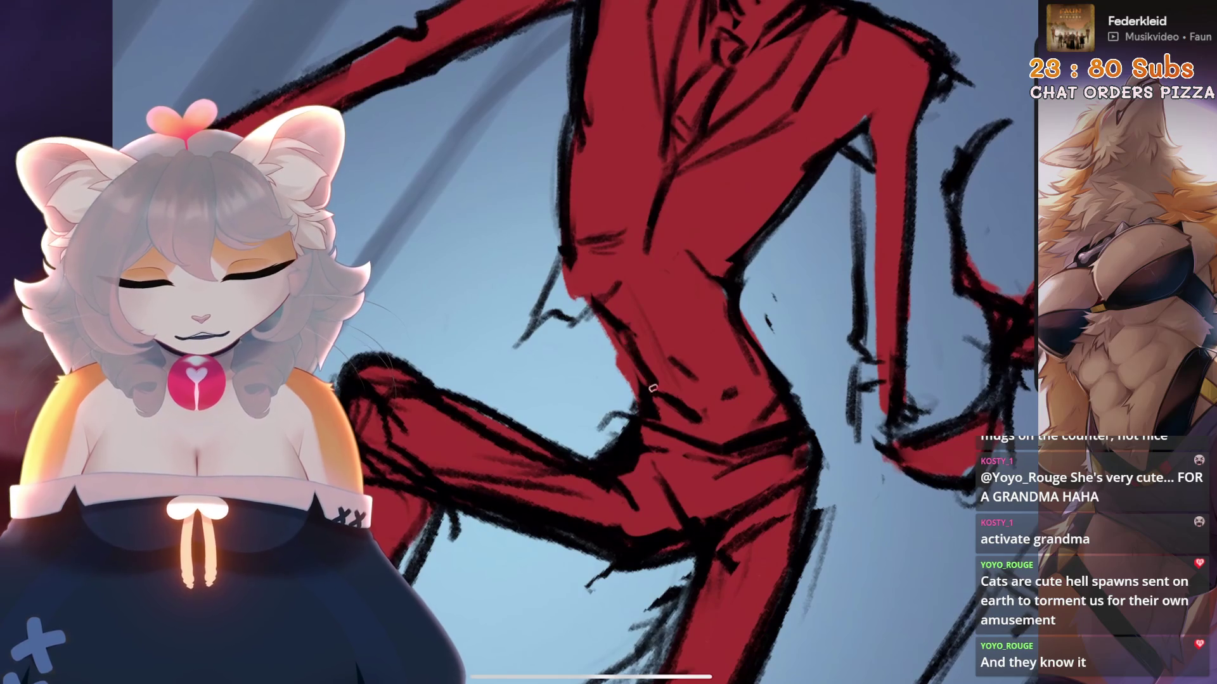
key("ctrl+z")
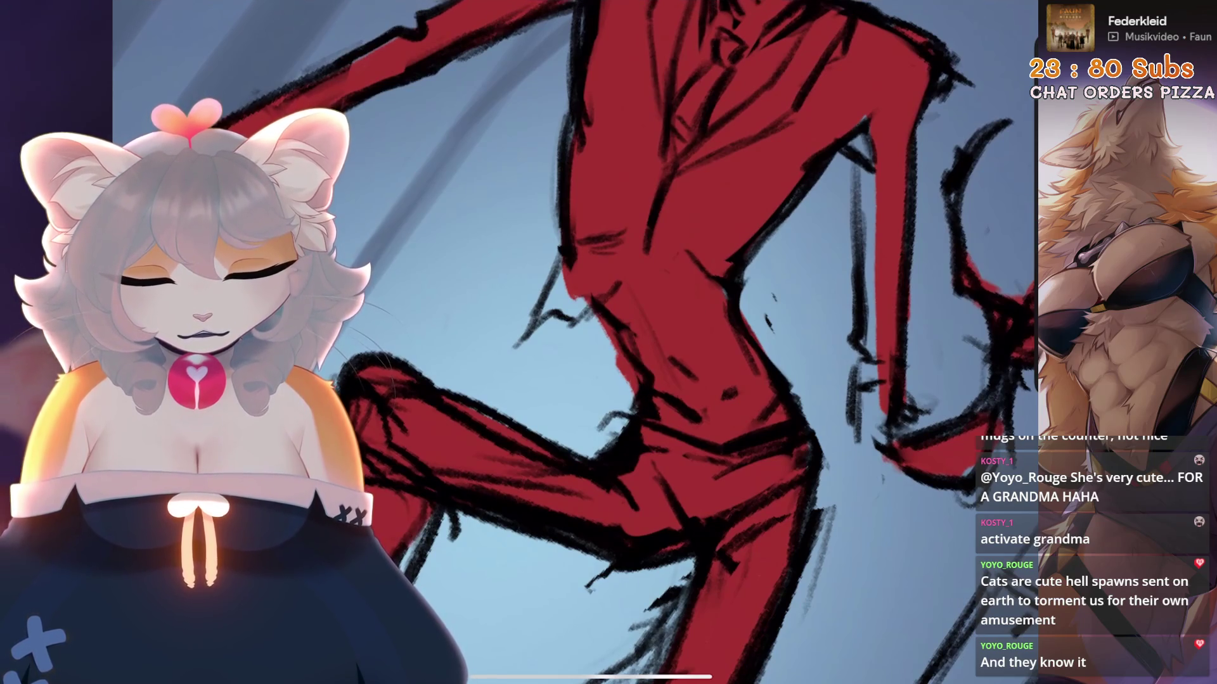
scroll(636, 401, "down", 3)
left_click_drag(636, 406, 638, 432)
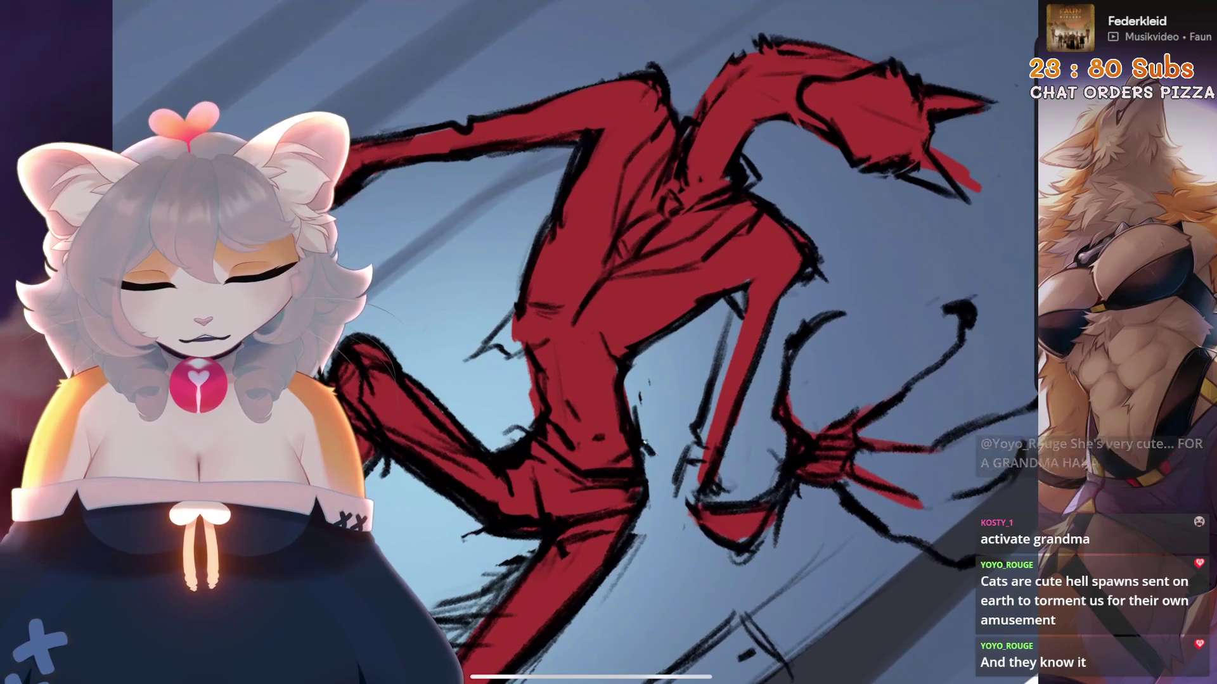
key("ctrl+z")
Draw a jagged line across the torso, then undo it and the remaining stray marks
scroll(634, 381, "up", 3)
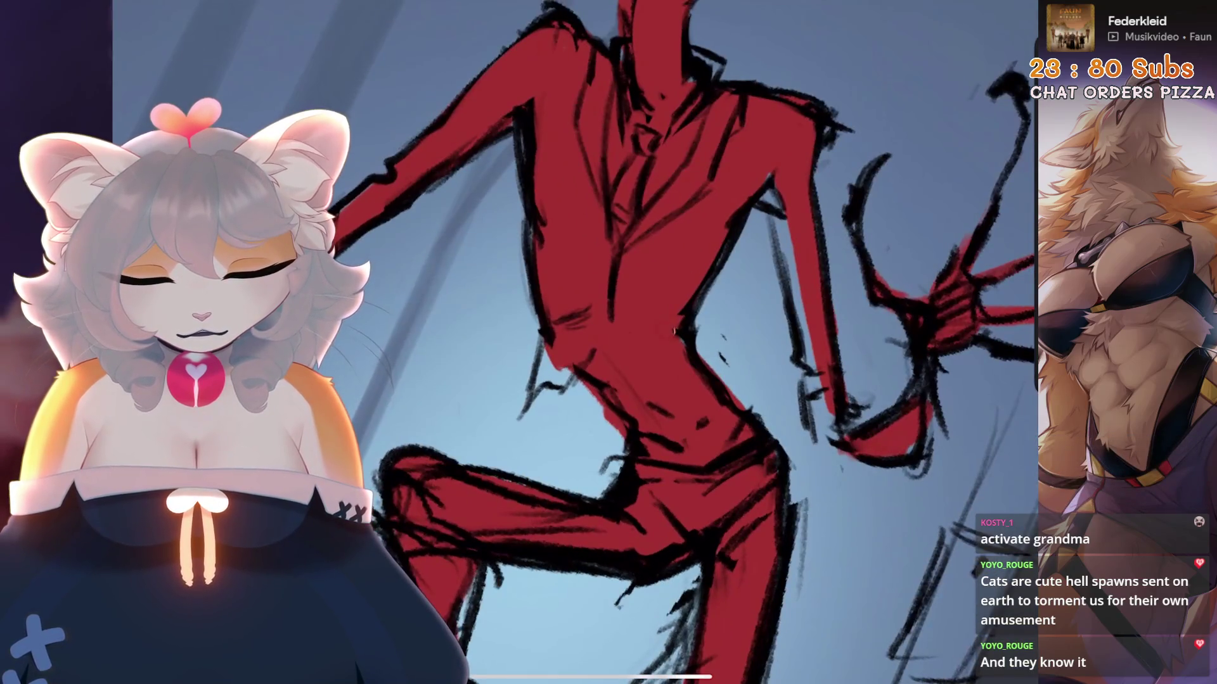
scroll(633, 342, "up", 1)
mouse_move(688, 260)
left_mouse_down()
mouse_move(634, 342)
mouse_move(697, 361)
left_mouse_up()
scroll(634, 342, "up", 1)
scroll(634, 342, "down", 3)
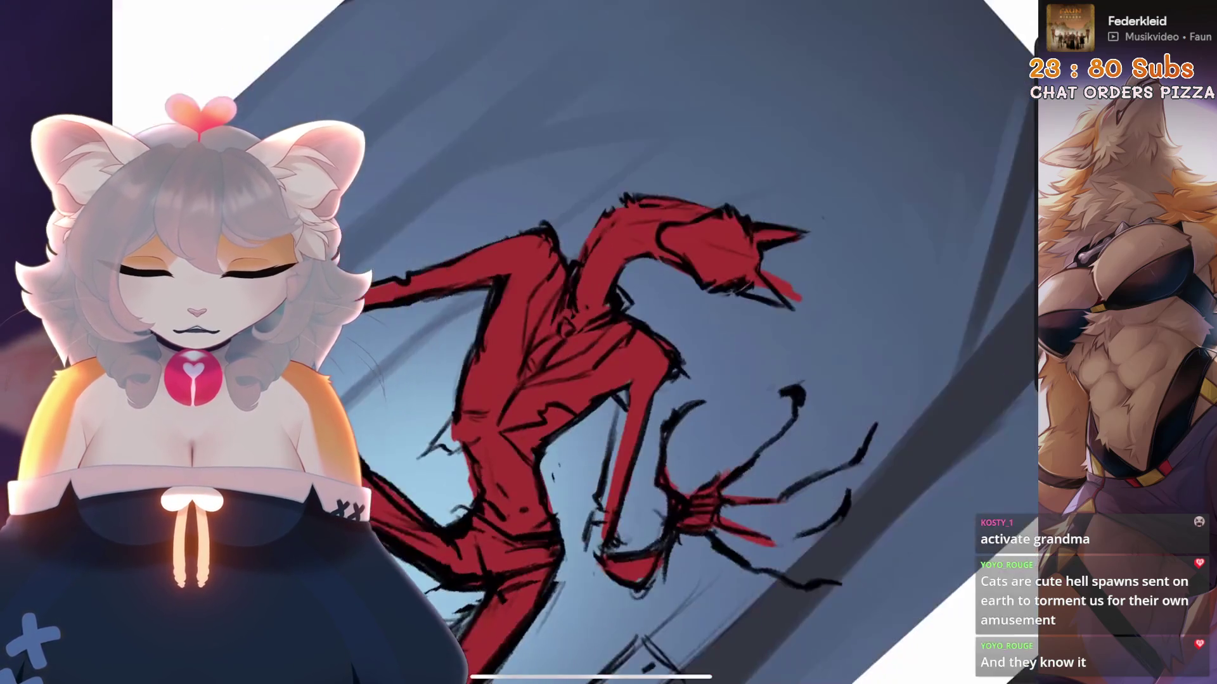
key("ctrl+z")
scroll(633, 343, "up", 3)
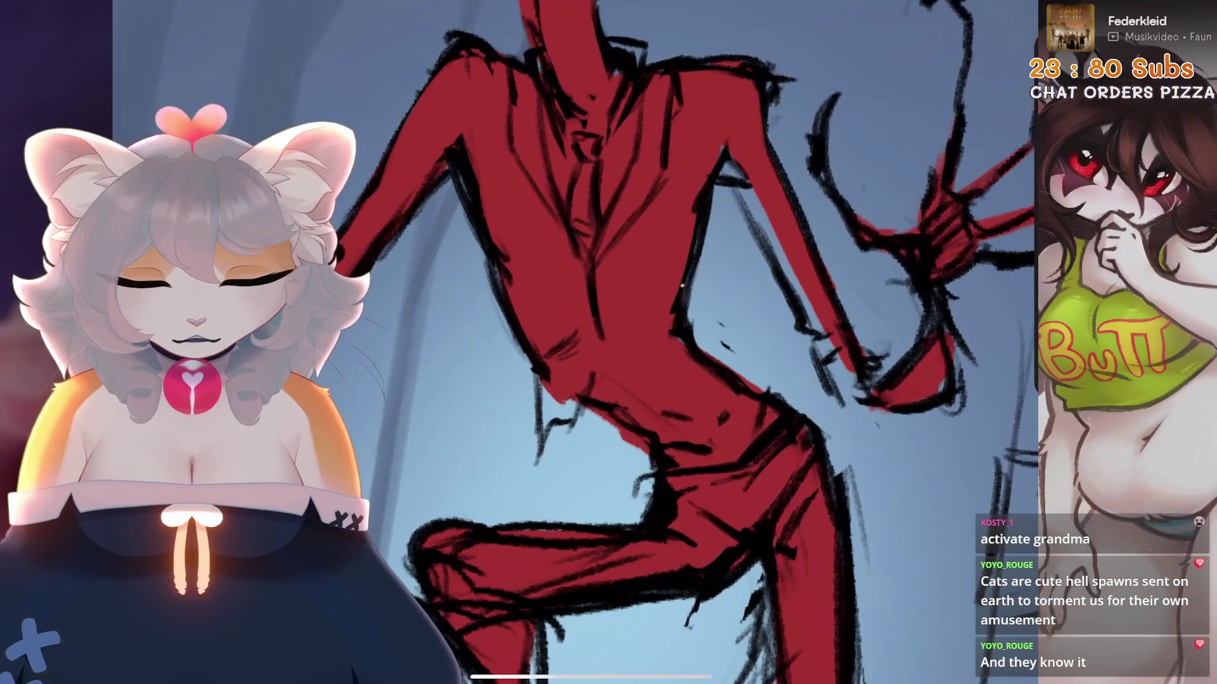
scroll(633, 342, "down", 1)
key("ctrl+z")
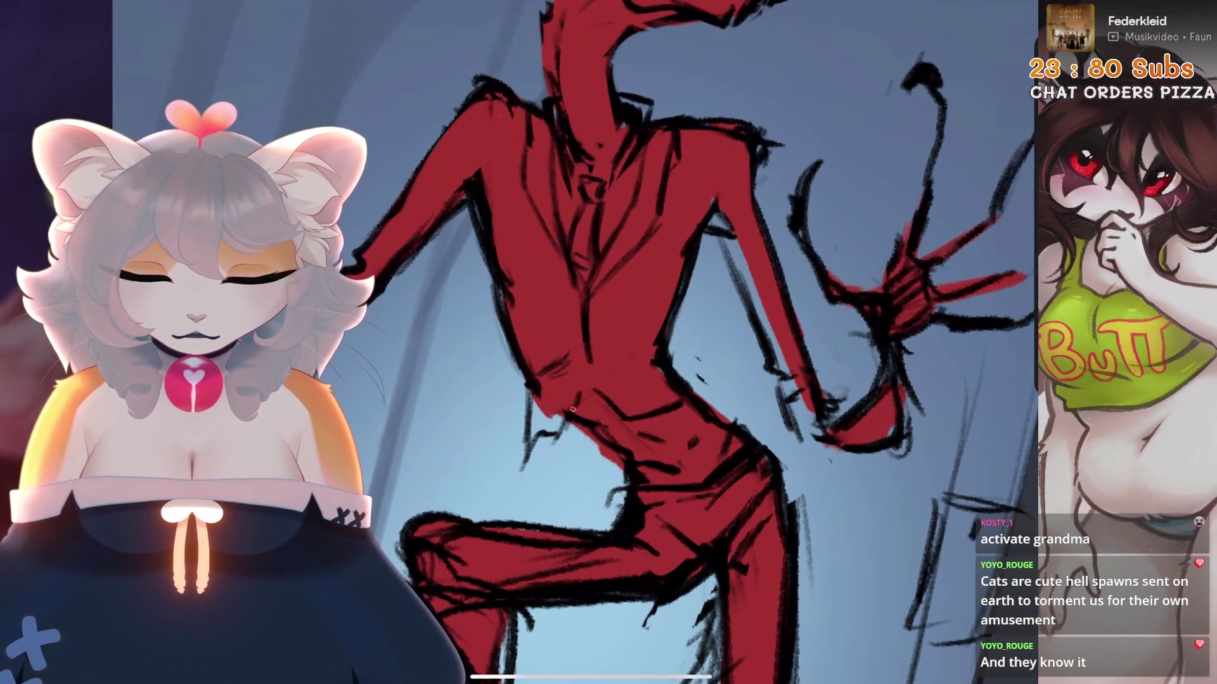
scroll(634, 342, "down", 2)
key("ctrl+z")
scroll(634, 342, "up", 2)
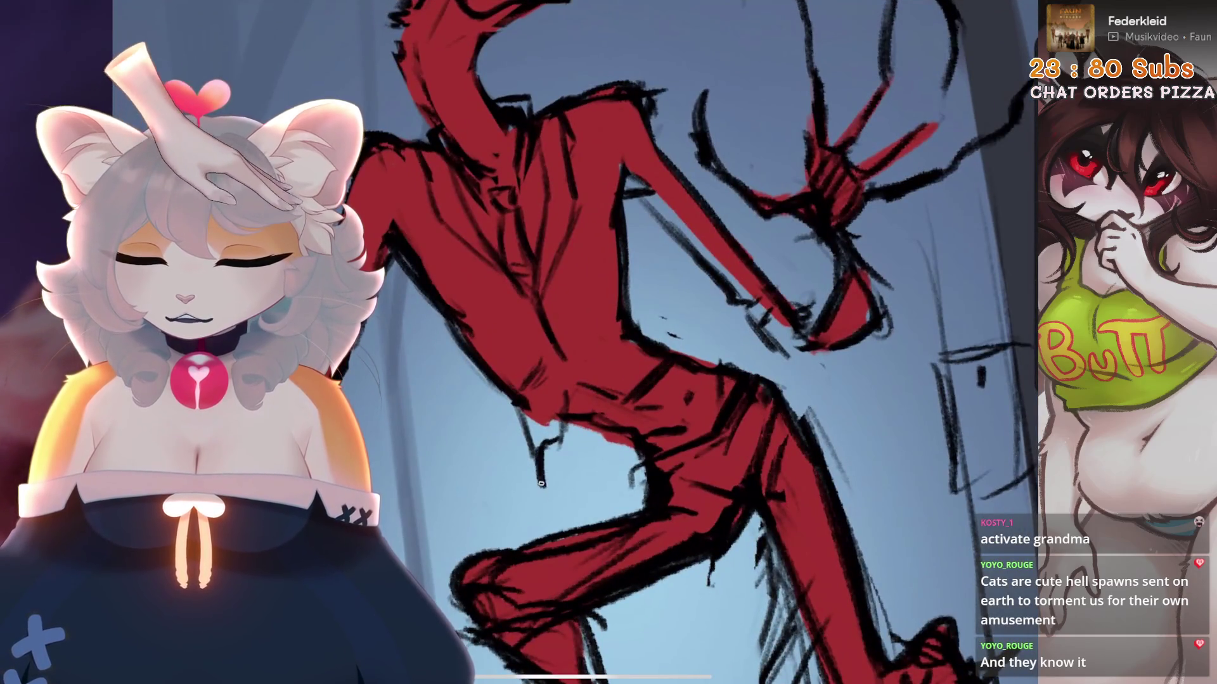
scroll(634, 342, "down", 5)
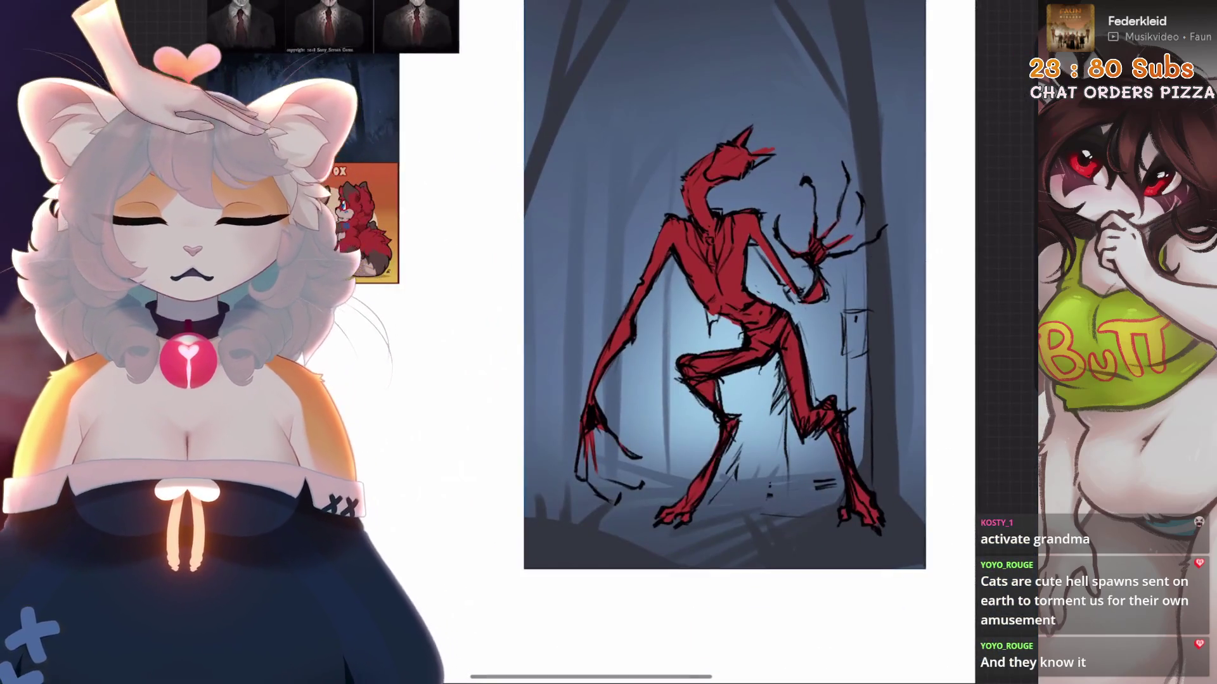
Zoom the view around the creature's long arms and claws
scroll(723, 285, "up", 1)
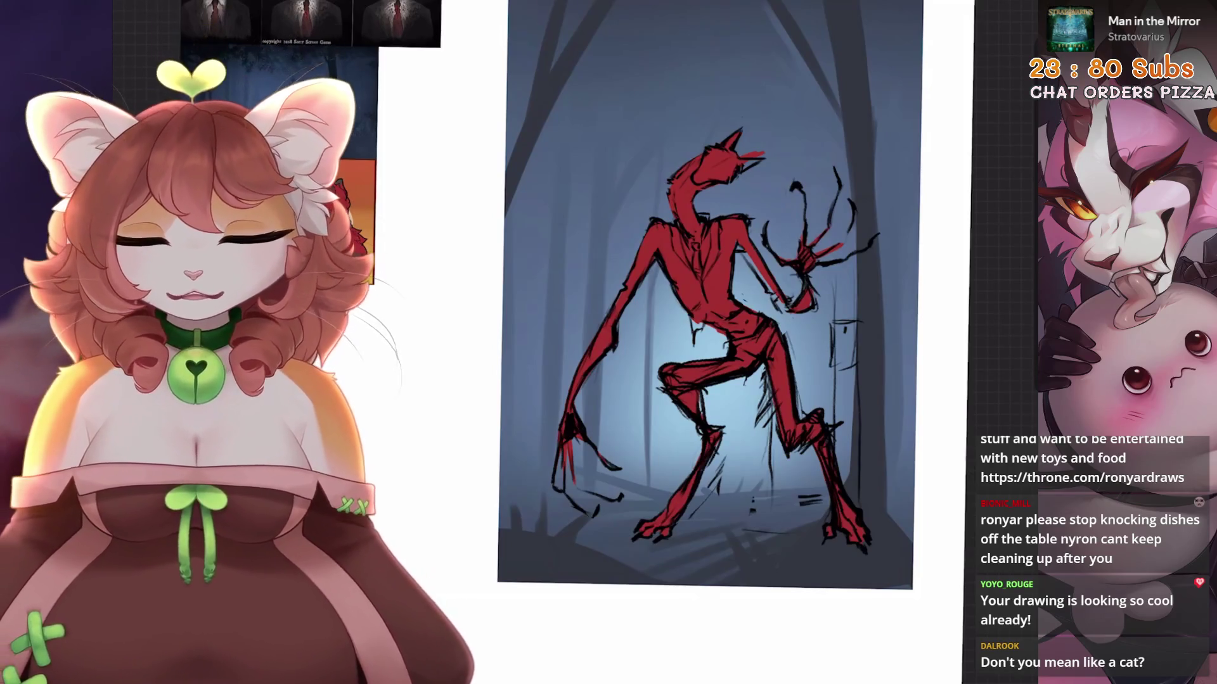
scroll(703, 291, "up", 5)
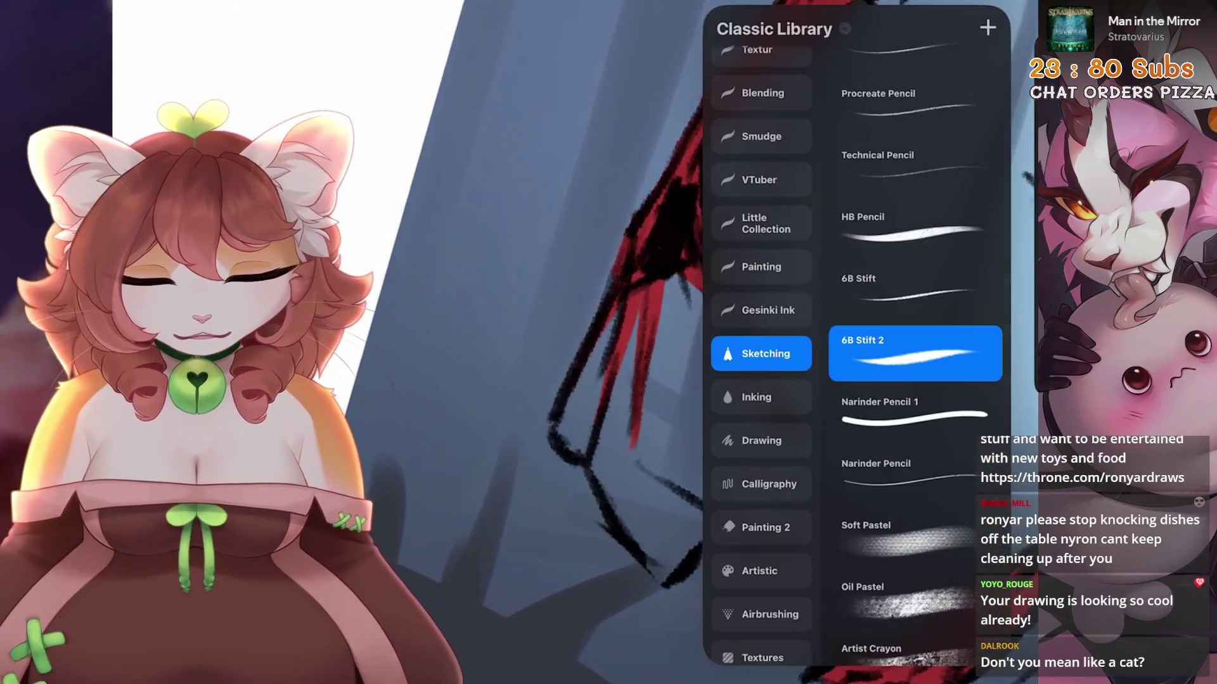
Add short dark strokes near the legs, undoing the last one
left_click(570, 317)
mouse_move(633, 419)
left_mouse_down()
mouse_move(640, 475)
mouse_move(650, 466)
left_mouse_up()
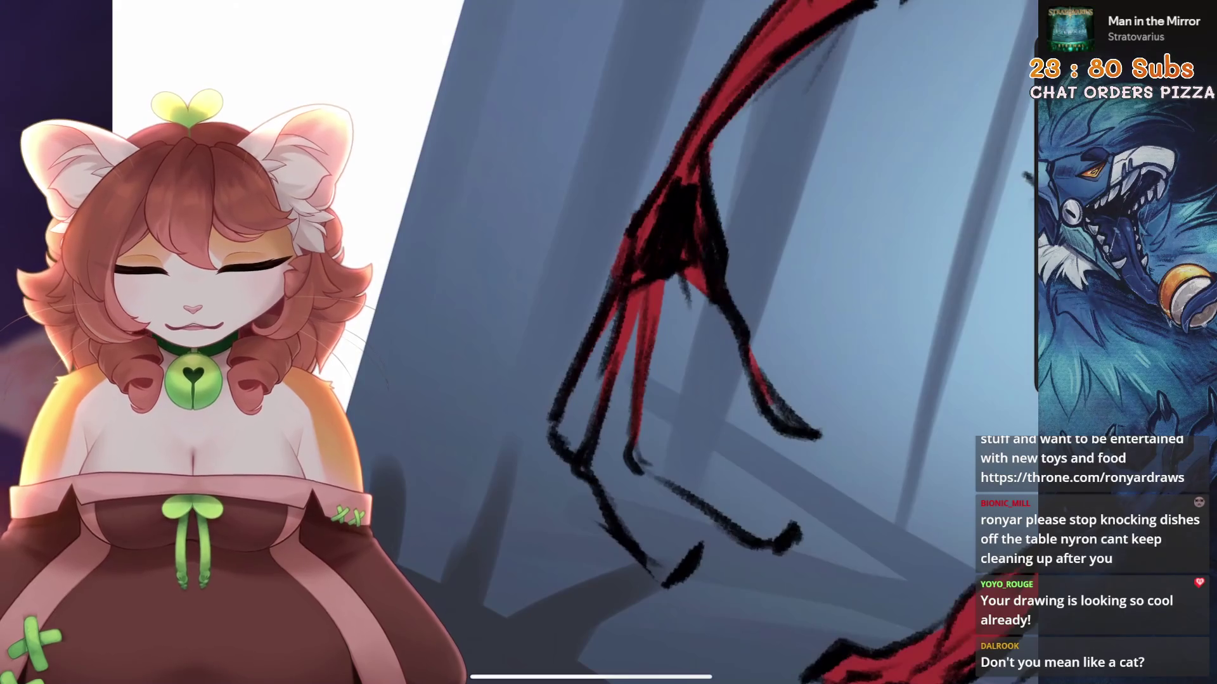
mouse_move(786, 532)
left_mouse_down()
mouse_move(766, 501)
mouse_move(776, 403)
left_mouse_up()
mouse_move(646, 406)
left_mouse_down()
mouse_move(586, 450)
mouse_move(626, 384)
mouse_move(607, 432)
left_mouse_up()
key("ctrl+z")
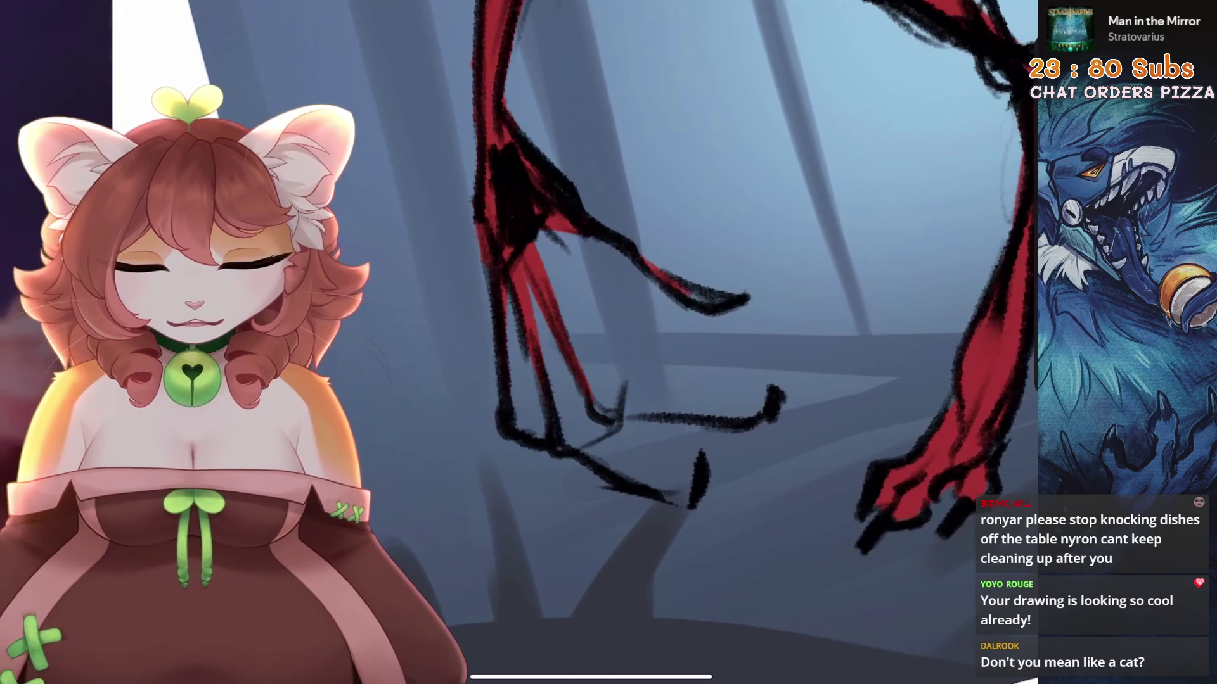
scroll(716, 342, "down", 3)
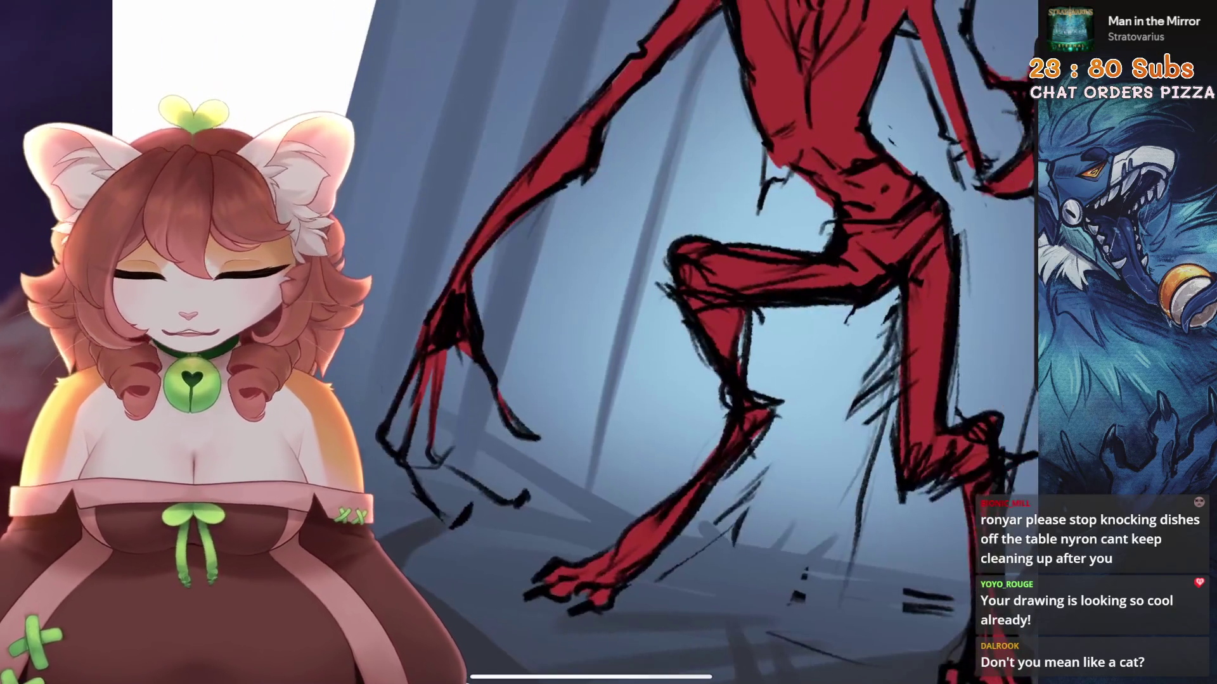
scroll(689, 345, "up", 5)
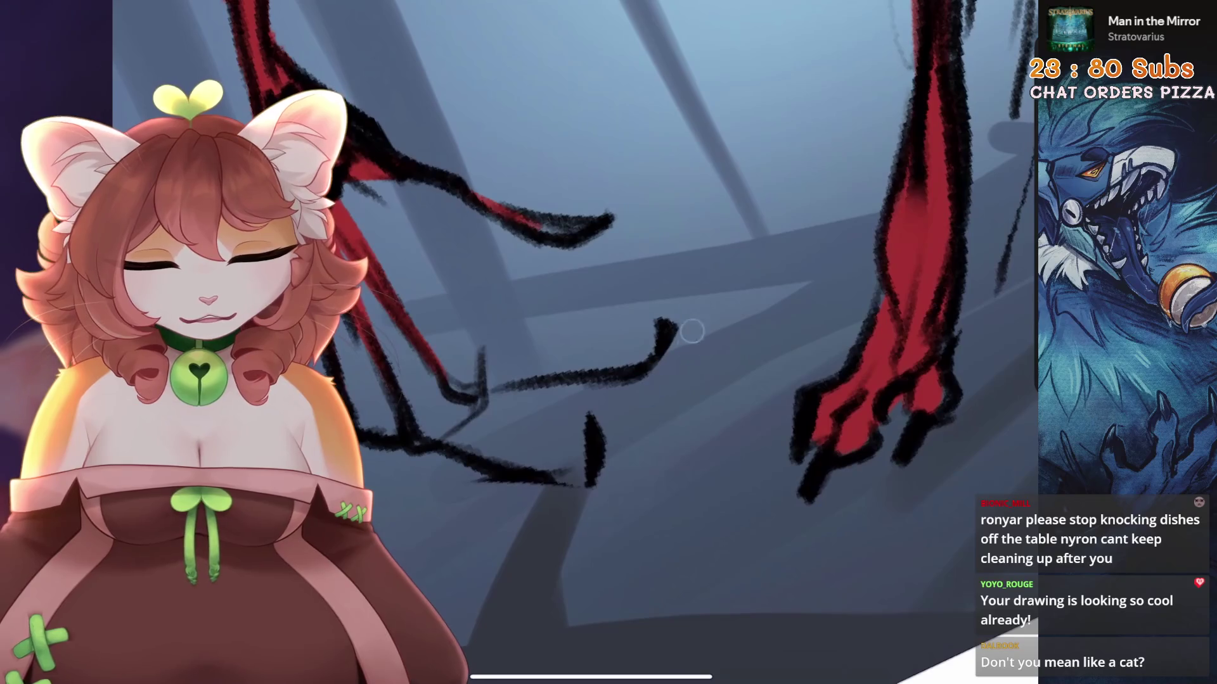
Try several claw strokes, undoing each until a thinner upper claw stroke remains
left_click_drag(673, 289, 658, 355)
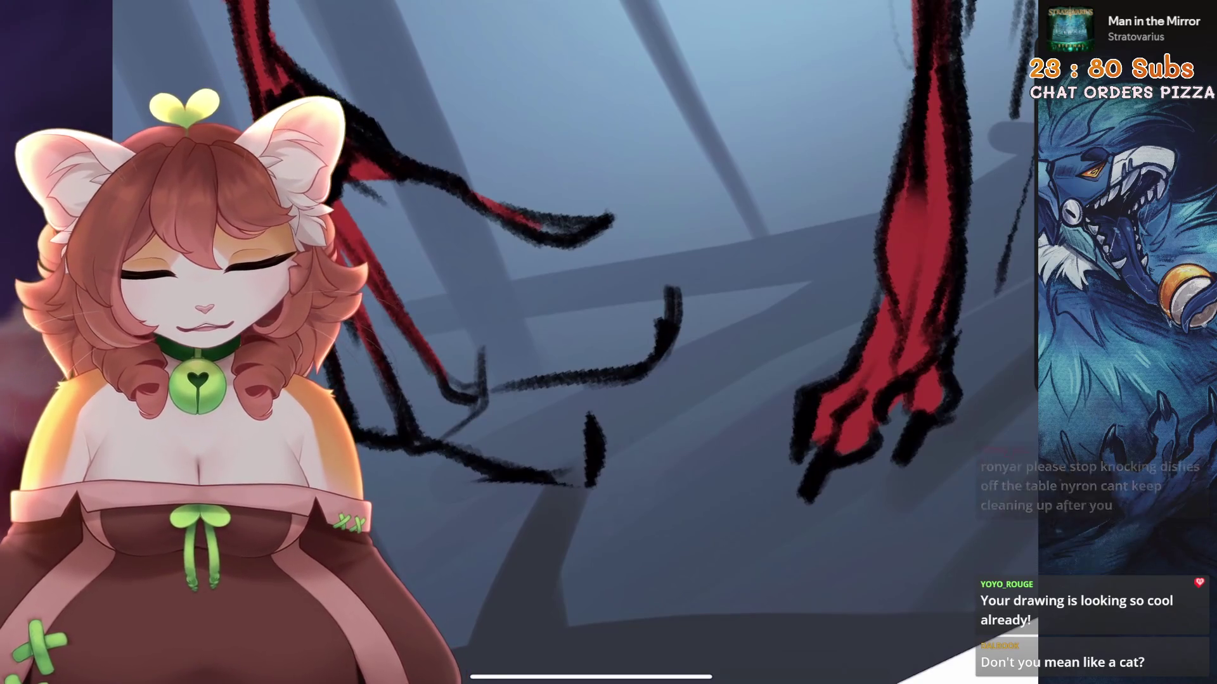
key("ctrl+z")
left_click_drag(673, 288, 653, 431)
scroll(657, 352, "up", 2)
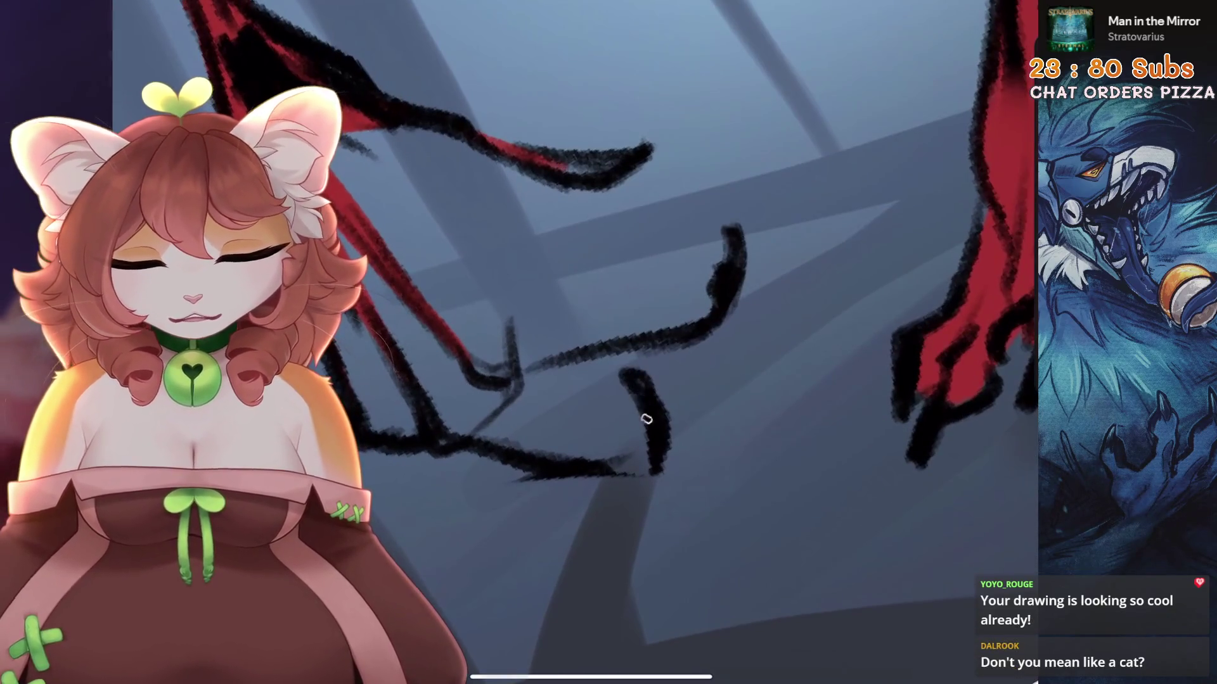
key("ctrl+z")
left_click_drag(644, 386, 626, 458)
key("ctrl+z")
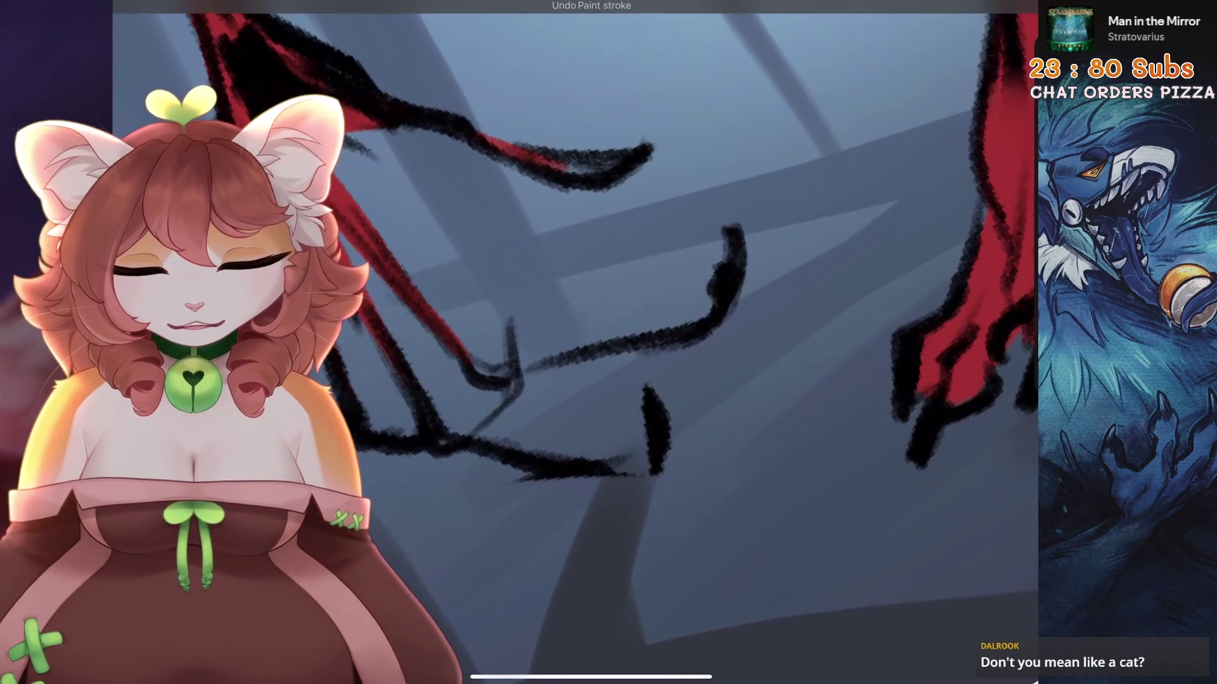
mouse_move(735, 266)
left_mouse_down()
mouse_move(711, 316)
mouse_move(744, 251)
left_mouse_up()
key("ctrl+z")
key("ctrl+z")
mouse_move(713, 315)
left_mouse_down()
mouse_move(746, 244)
mouse_move(713, 314)
left_mouse_up()
Thicken and lengthen the claw's upper-left hook, discarding a stray stroke beside it
scroll(570, 342, "down", 5)
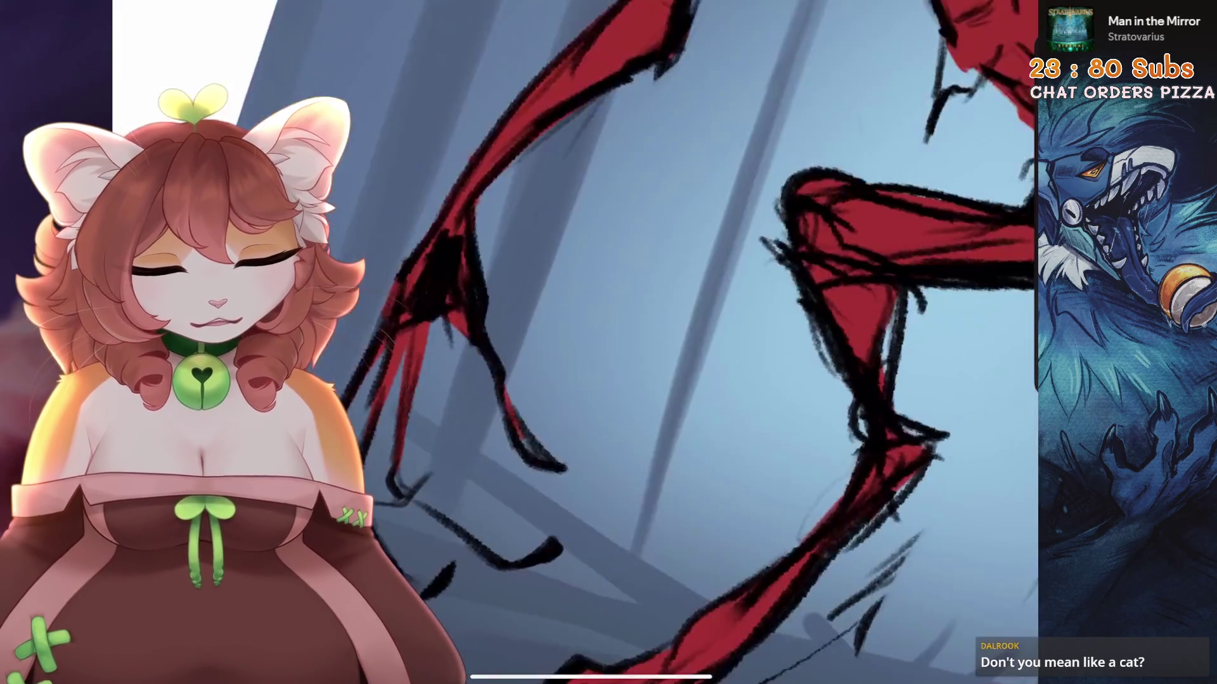
scroll(570, 342, "up", 5)
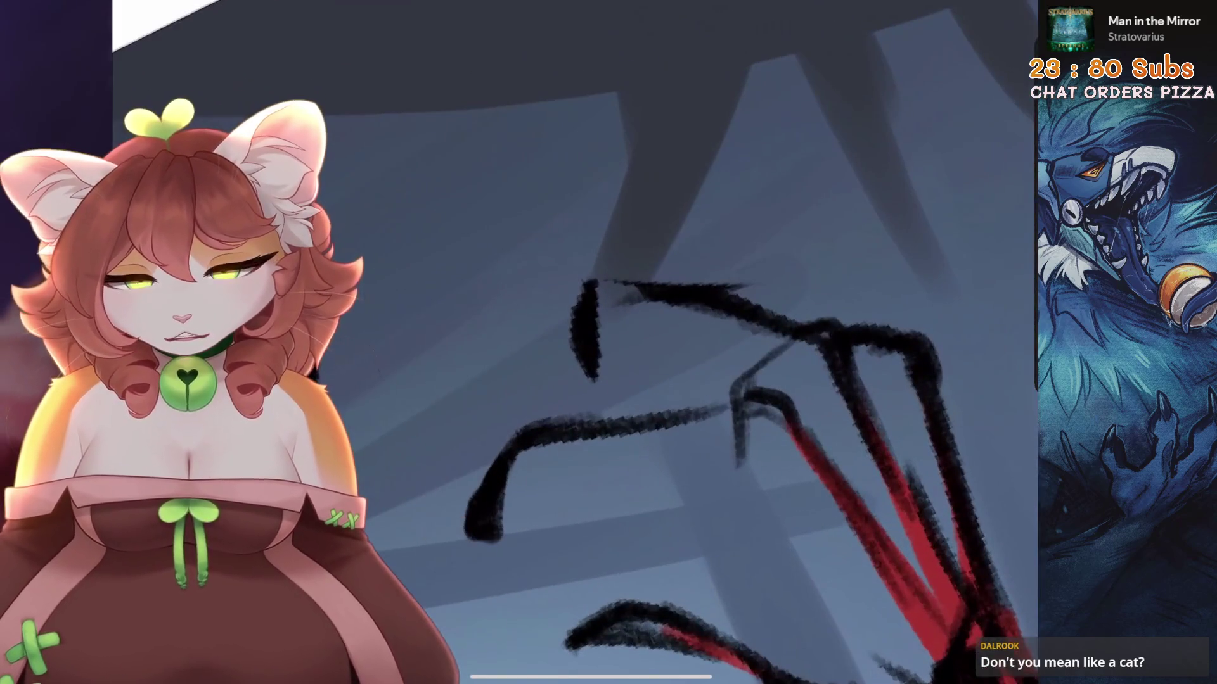
mouse_move(634, 288)
left_mouse_down()
mouse_move(586, 289)
mouse_move(579, 380)
mouse_move(592, 323)
mouse_move(592, 380)
left_mouse_up()
scroll(571, 342, "down", 3)
left_click_drag(555, 241, 549, 304)
key("ctrl+z")
scroll(570, 342, "up", 5)
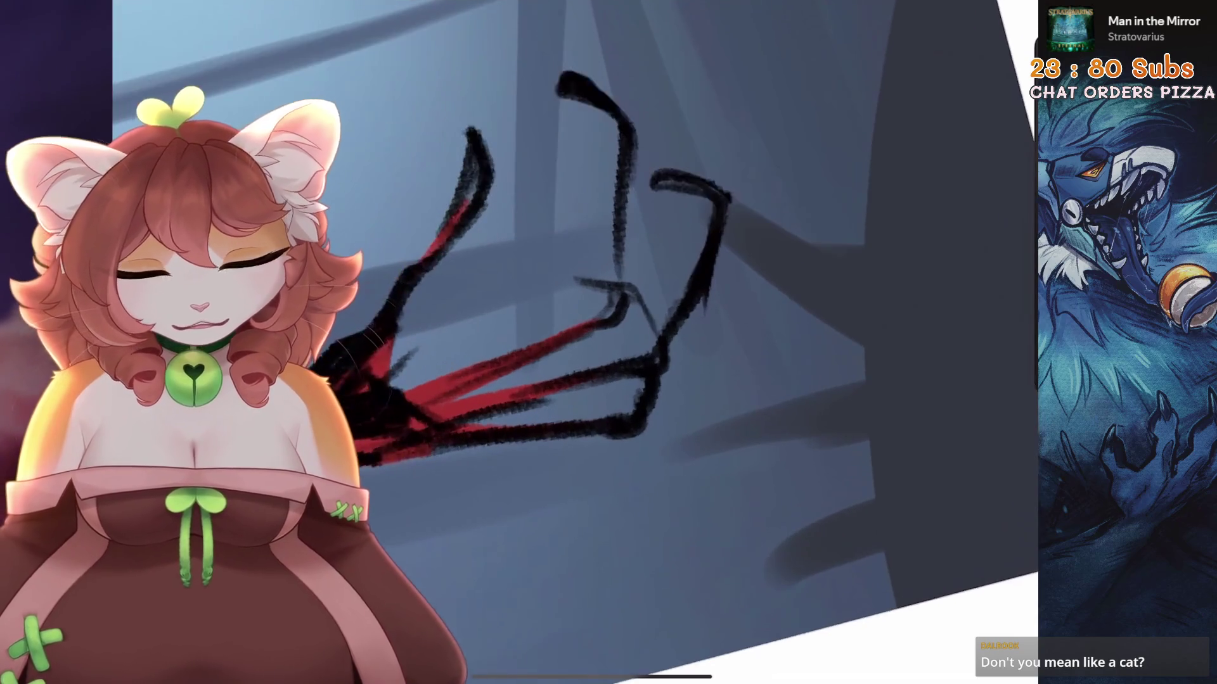
Erase part of the right claw stroke, undoing a bad erase on the upper claw
mouse_move(828, 188)
left_mouse_down()
mouse_move(780, 292)
mouse_move(741, 336)
left_mouse_up()
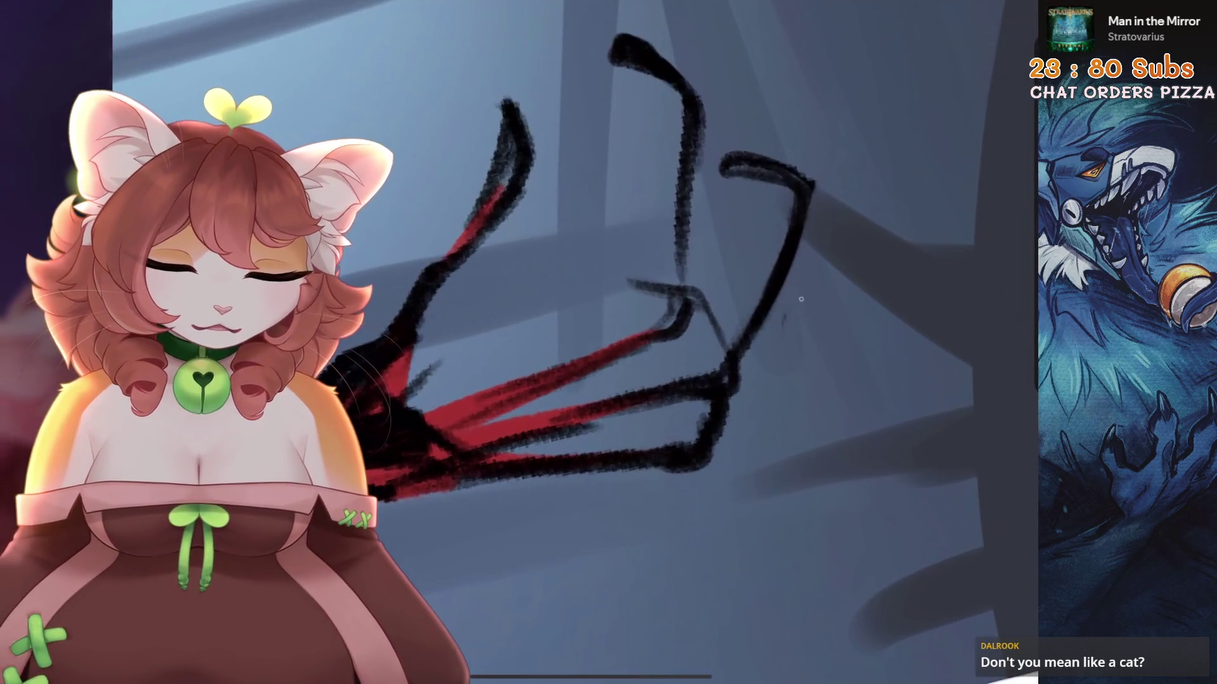
scroll(570, 342, "down", 3)
scroll(697, 342, "down", 3)
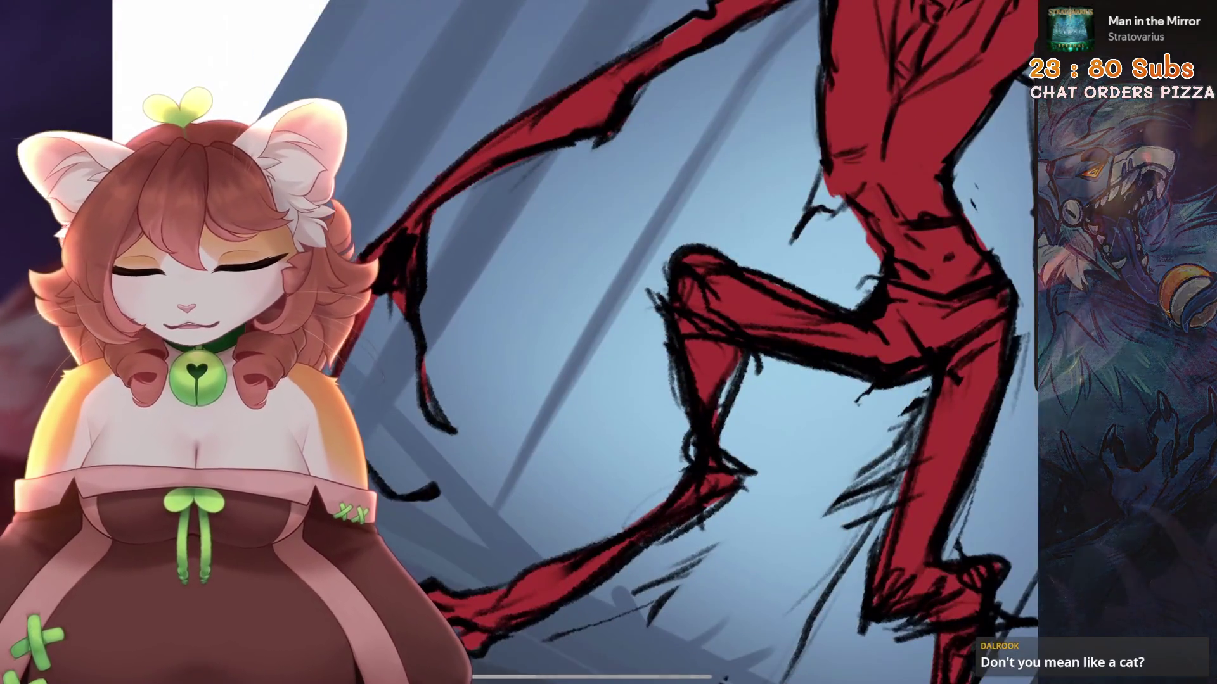
scroll(697, 342, "up", 5)
scroll(696, 342, "down", 2)
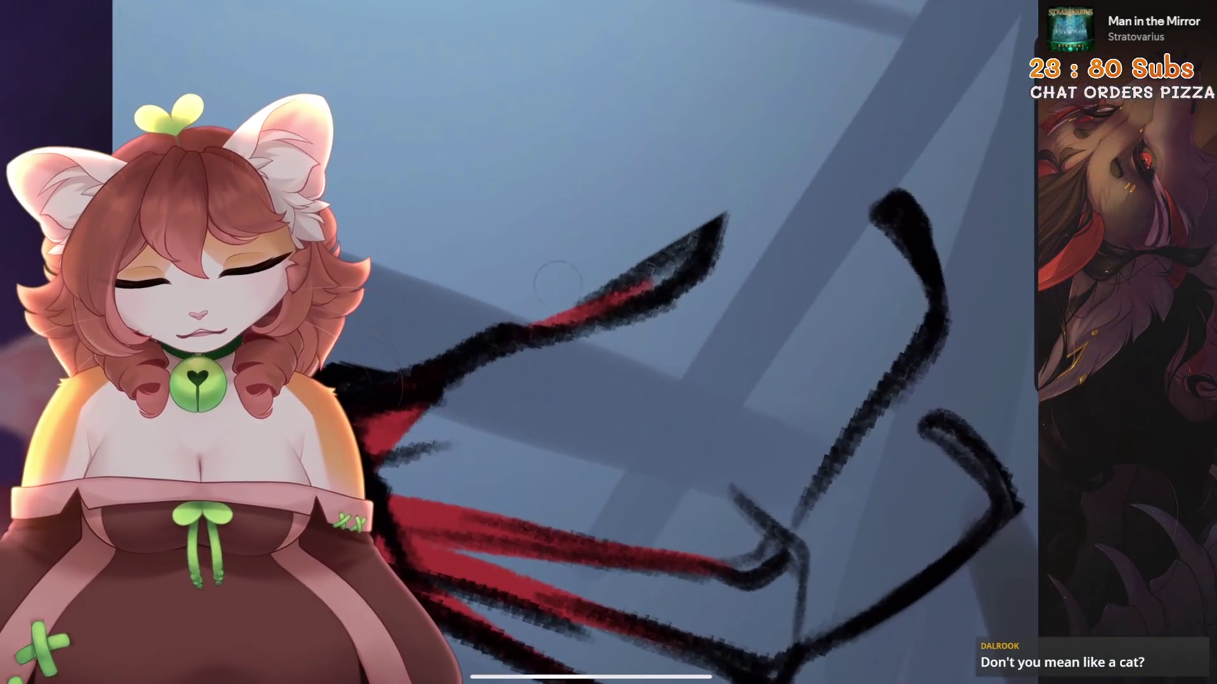
scroll(697, 342, "up", 4)
left_click_drag(571, 333, 709, 203)
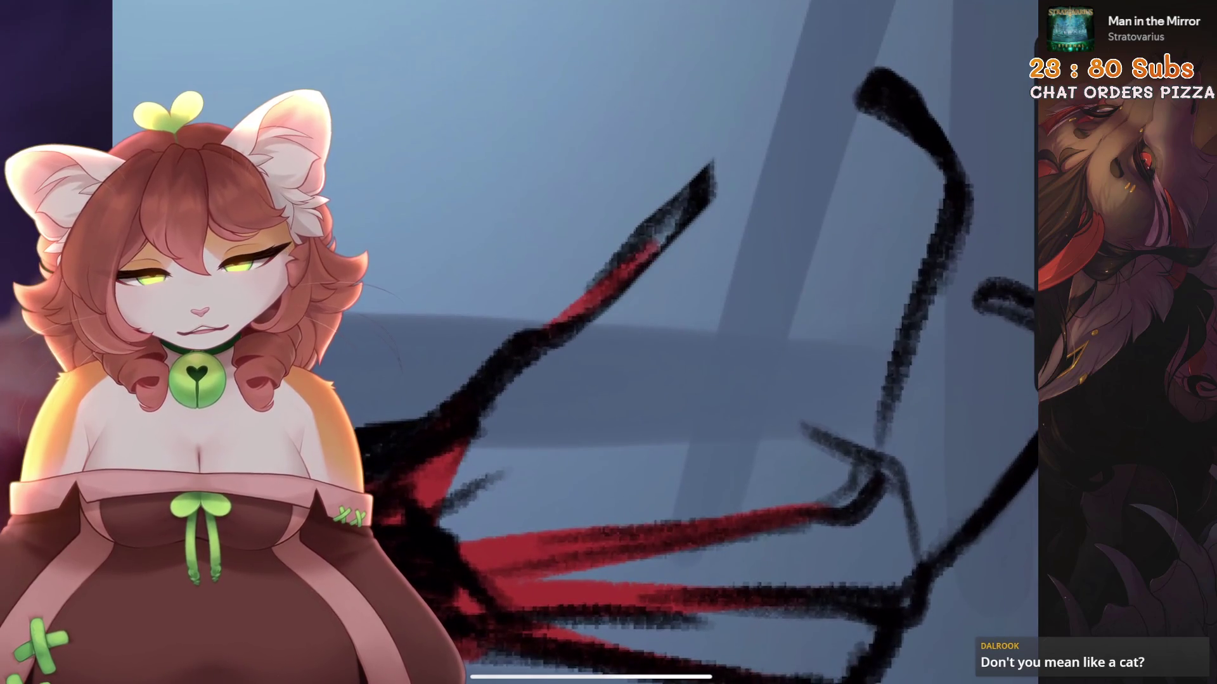
key("ctrl+z")
key("ctrl+z")
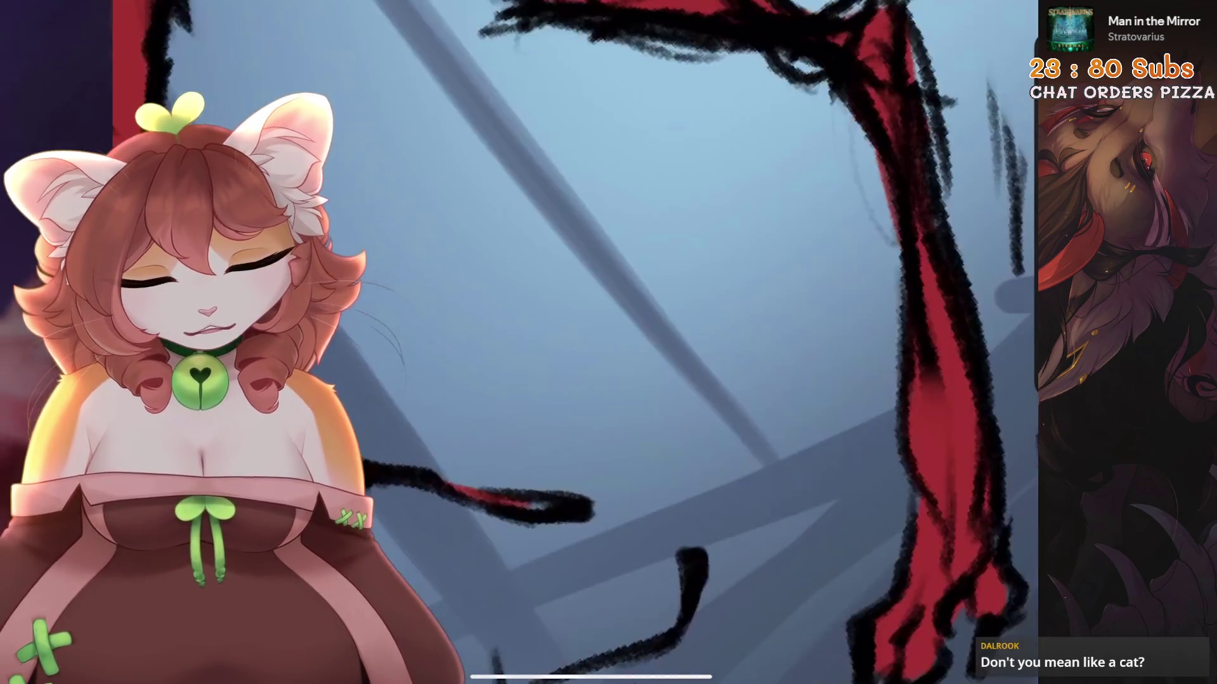
Paint red over the black interior of the claw
scroll(697, 342, "down", 4)
scroll(634, 342, "up", 3)
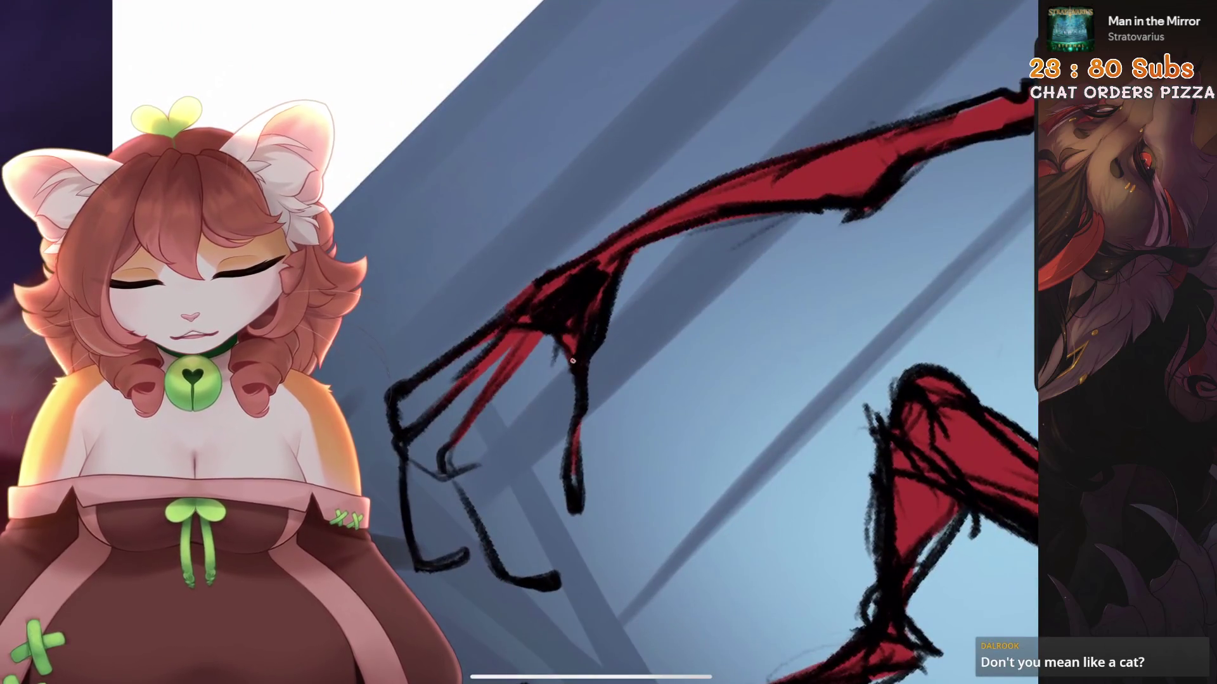
scroll(661, 220, "up", 3)
mouse_move(661, 220)
left_mouse_down()
mouse_move(716, 165)
mouse_move(634, 304)
mouse_move(662, 279)
mouse_move(656, 354)
mouse_move(608, 330)
left_mouse_up()
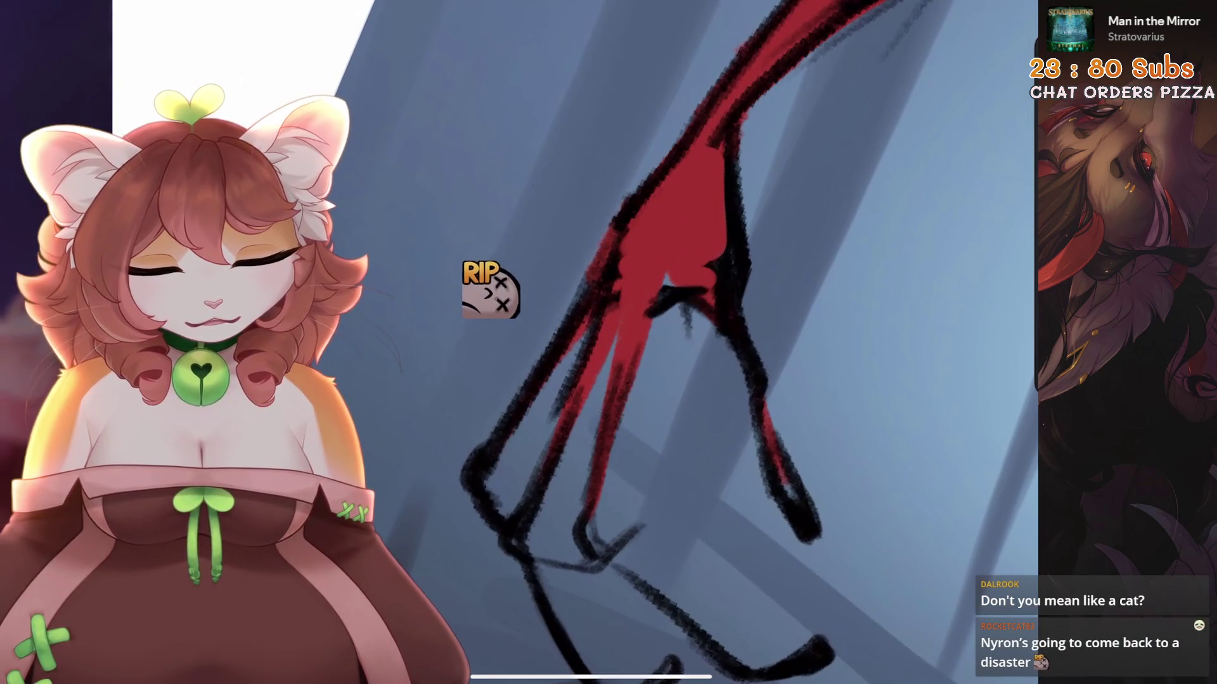
scroll(634, 342, "down", 2)
left_click(958, 4)
Darken the claw finger's edge in black and fill the inside of the hand red
left_click(958, 4)
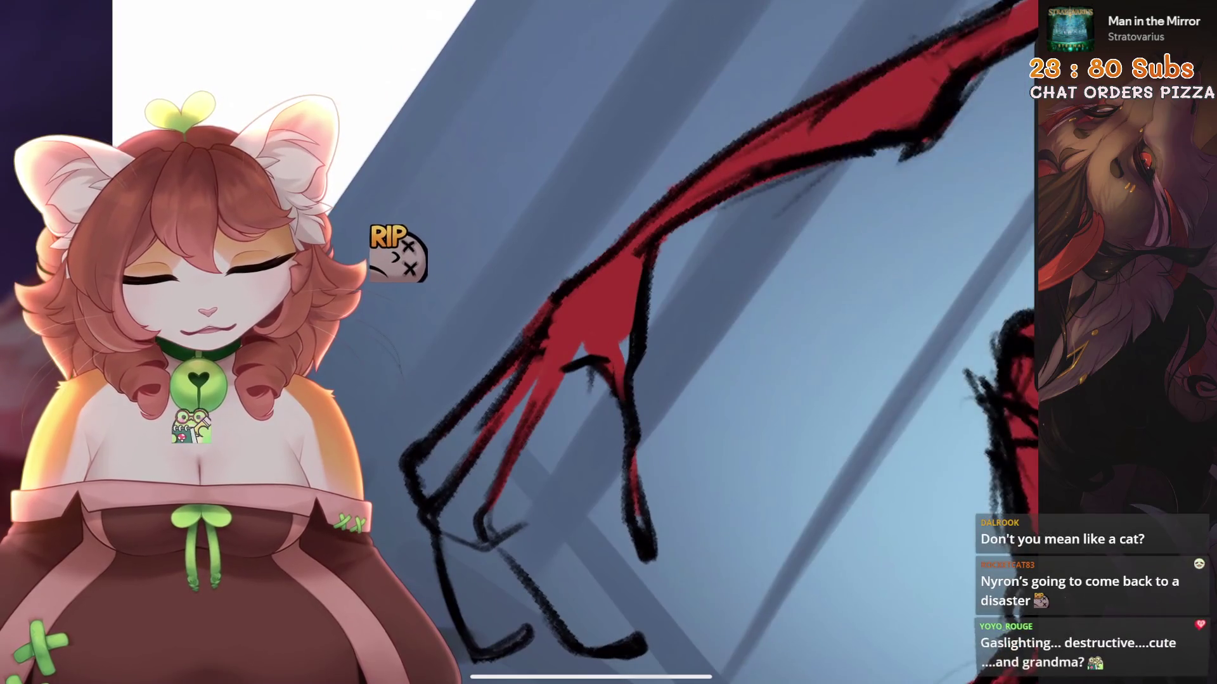
scroll(570, 342, "up", 1)
left_click_drag(653, 391, 671, 431)
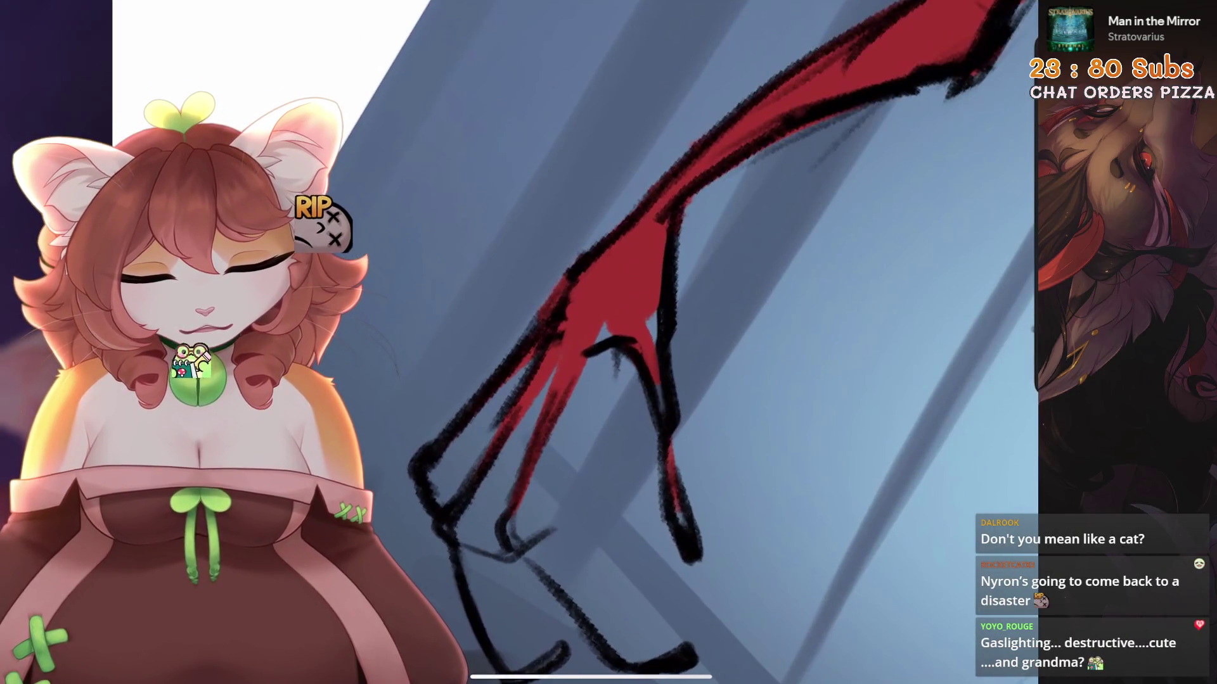
scroll(634, 342, "up", 1)
left_click_drag(639, 292, 703, 348)
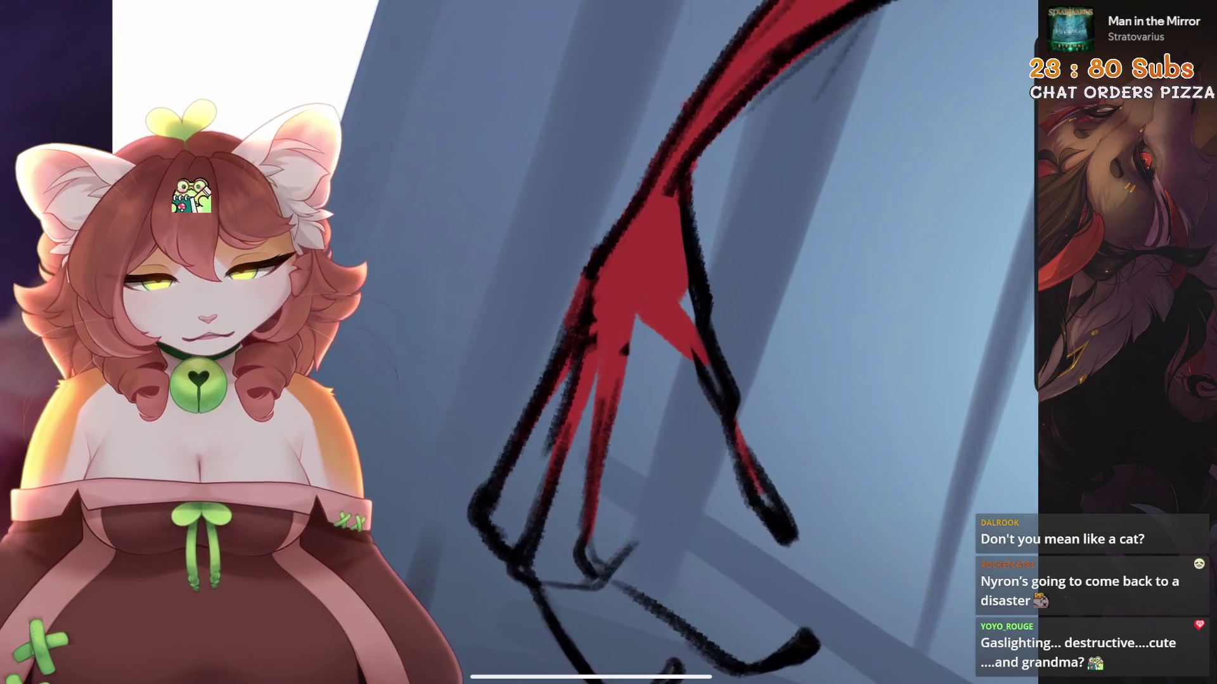
Outline the hand and inner fingers in black, then zoom out to the whole creature
mouse_move(631, 320)
left_mouse_down()
mouse_move(672, 312)
mouse_move(700, 364)
left_mouse_up()
left_click_drag(675, 310, 694, 355)
left_click_drag(637, 317, 605, 447)
left_click_drag(605, 307, 586, 475)
scroll(633, 342, "down", 1)
left_click_drag(542, 421, 494, 558)
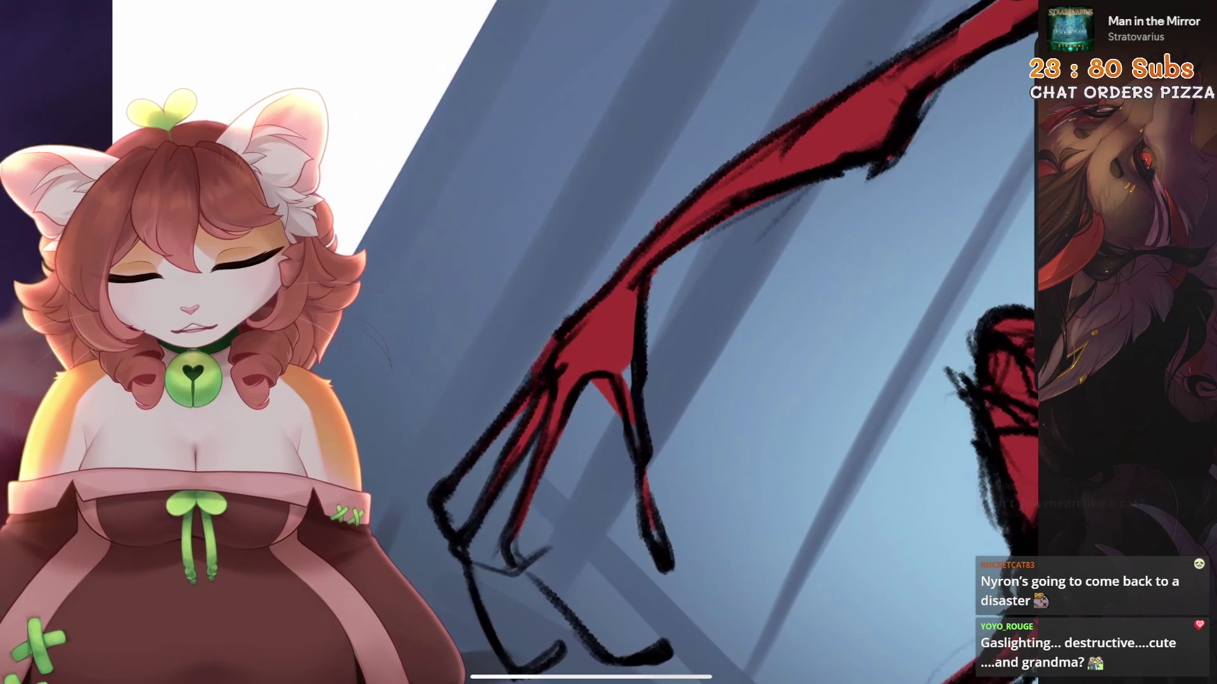
mouse_move(595, 355)
left_mouse_down()
mouse_move(444, 444)
mouse_move(488, 285)
mouse_move(570, 279)
left_mouse_up()
mouse_move(596, 342)
left_mouse_down()
mouse_move(624, 298)
mouse_move(545, 406)
mouse_move(724, 285)
mouse_move(792, 272)
left_mouse_up()
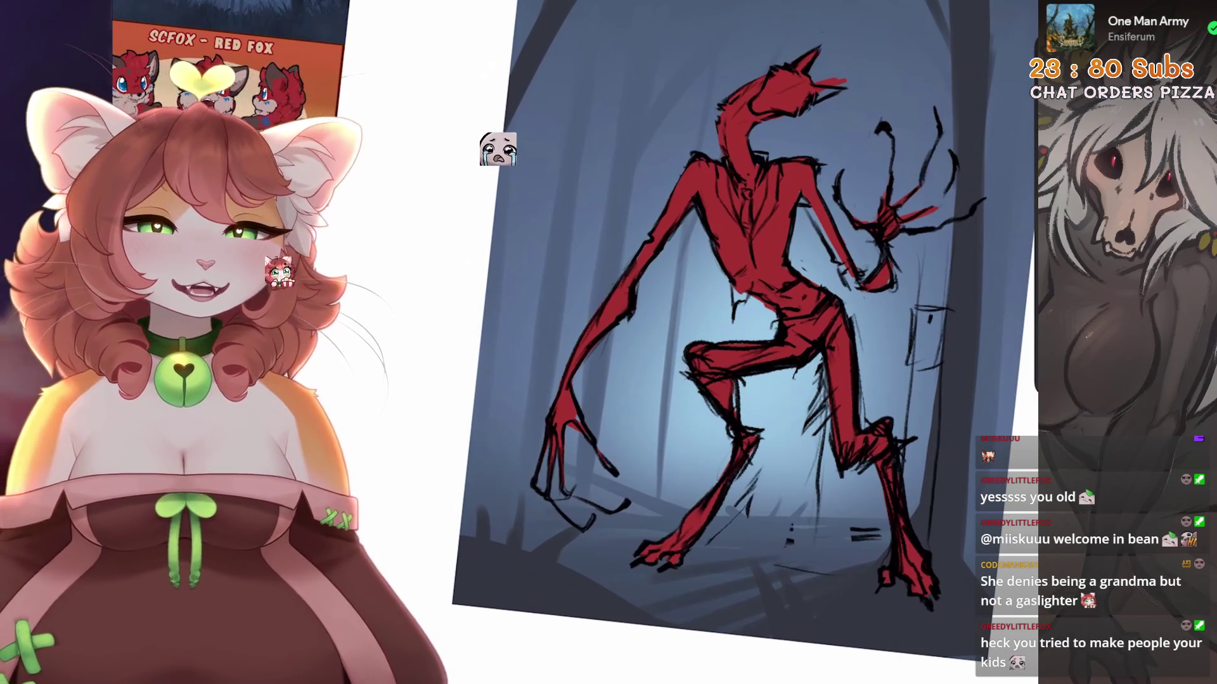
key("ctrl+z")
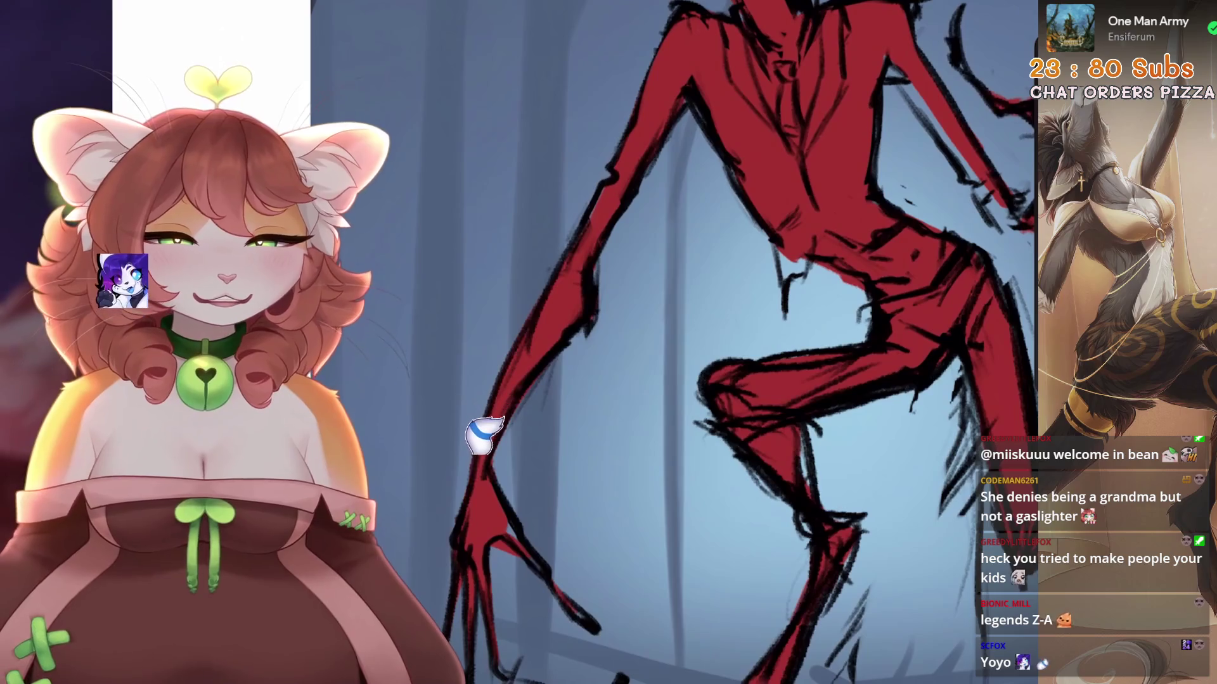
Zoom the view in and out around the creature's legs
scroll(459, 469, "down", 2)
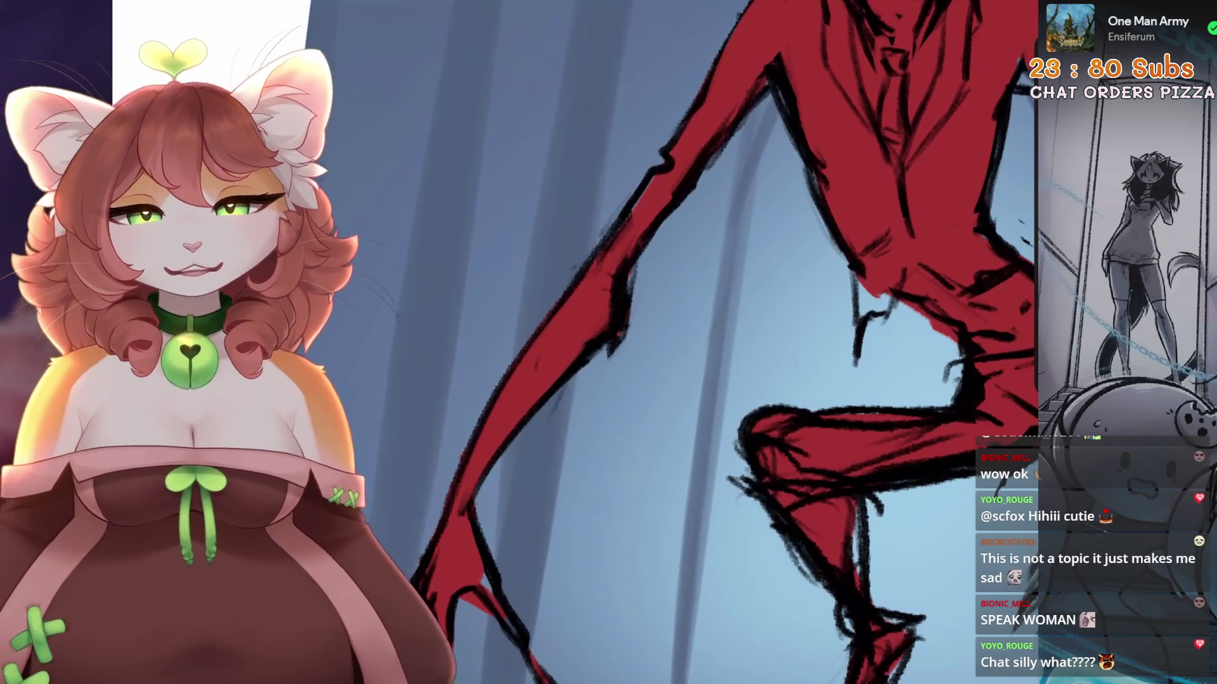
scroll(444, 342, "up", 2)
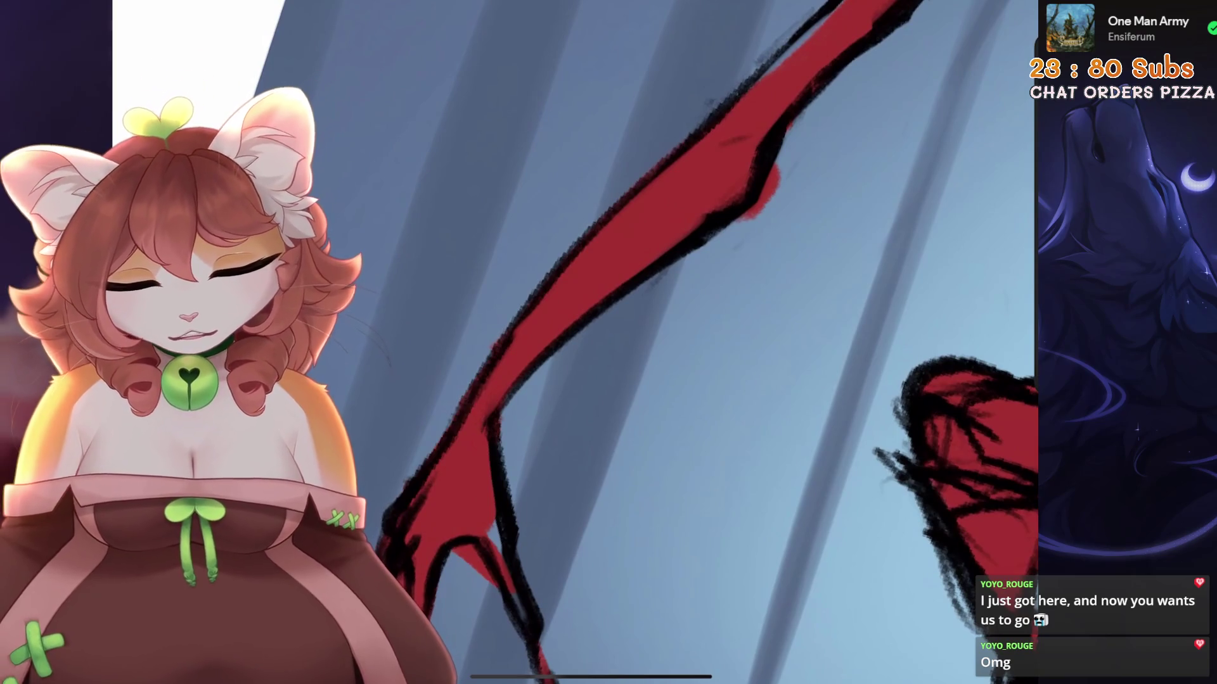
Undo three stray strokes by the limb, then add black line strokes over the red body
key("b")
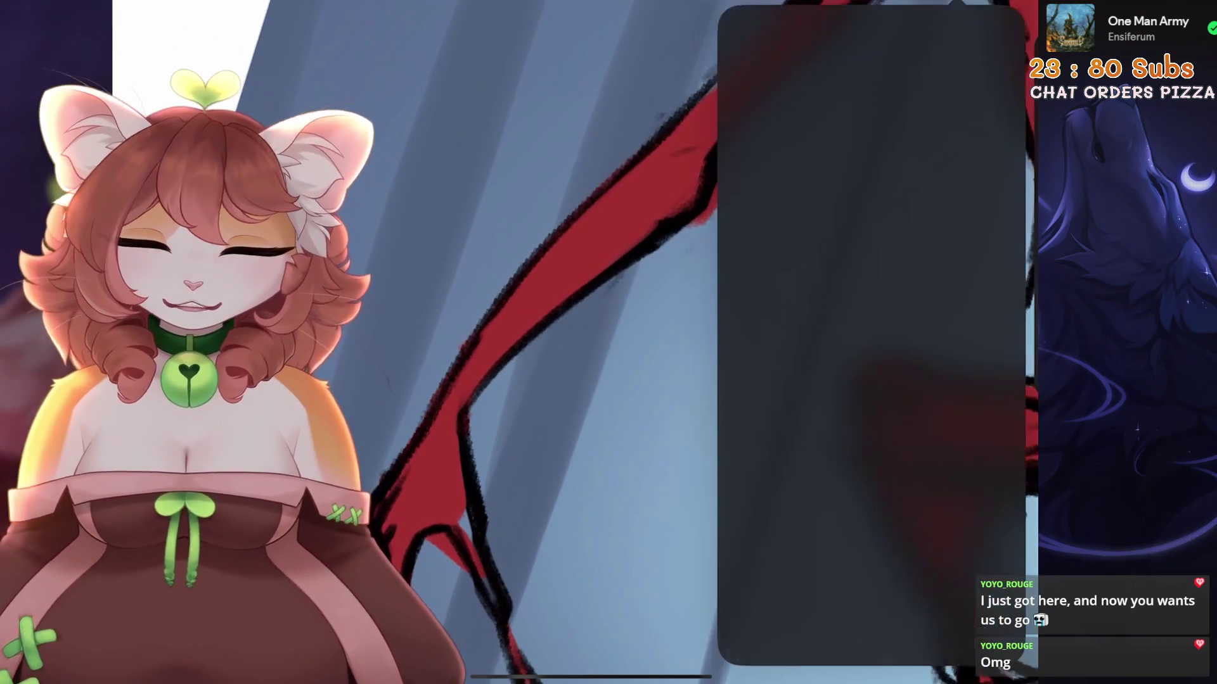
left_click(548, 510)
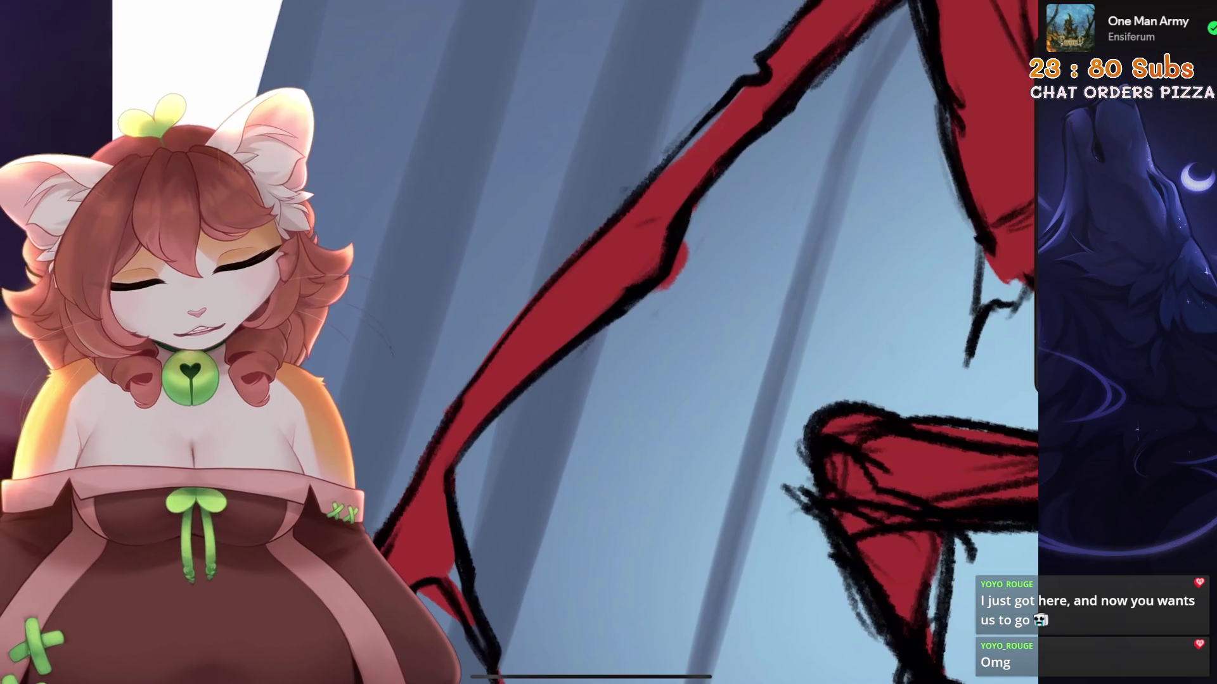
key("ctrl+z")
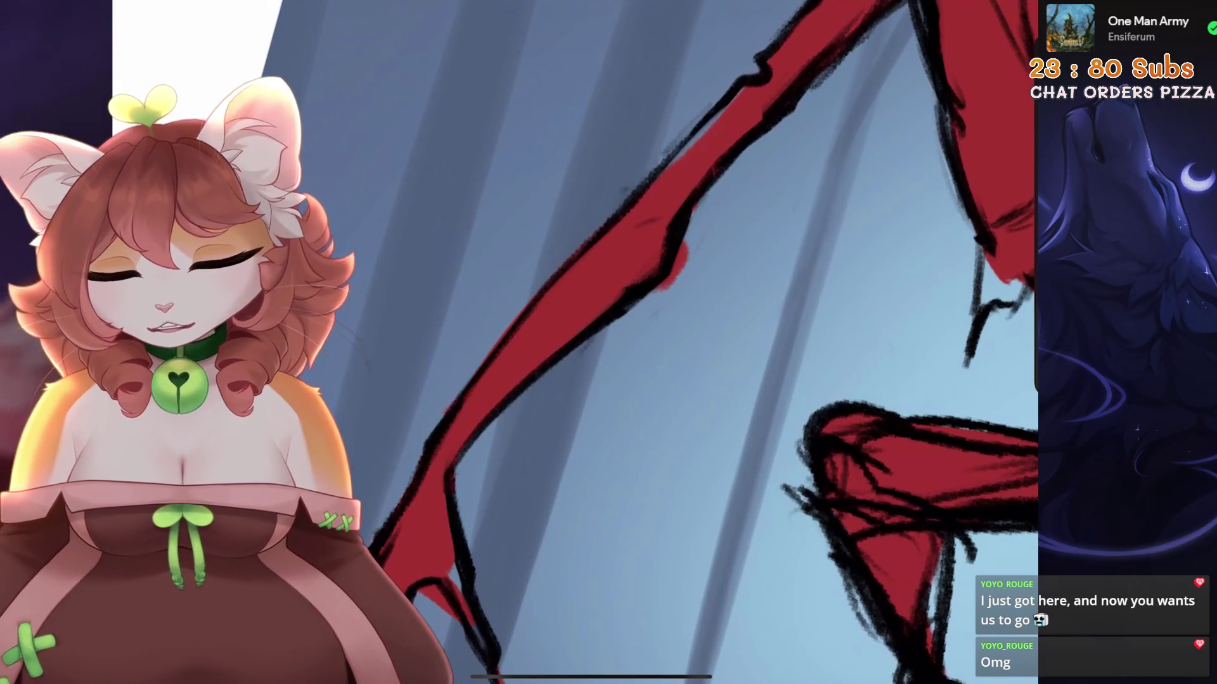
key("ctrl+z")
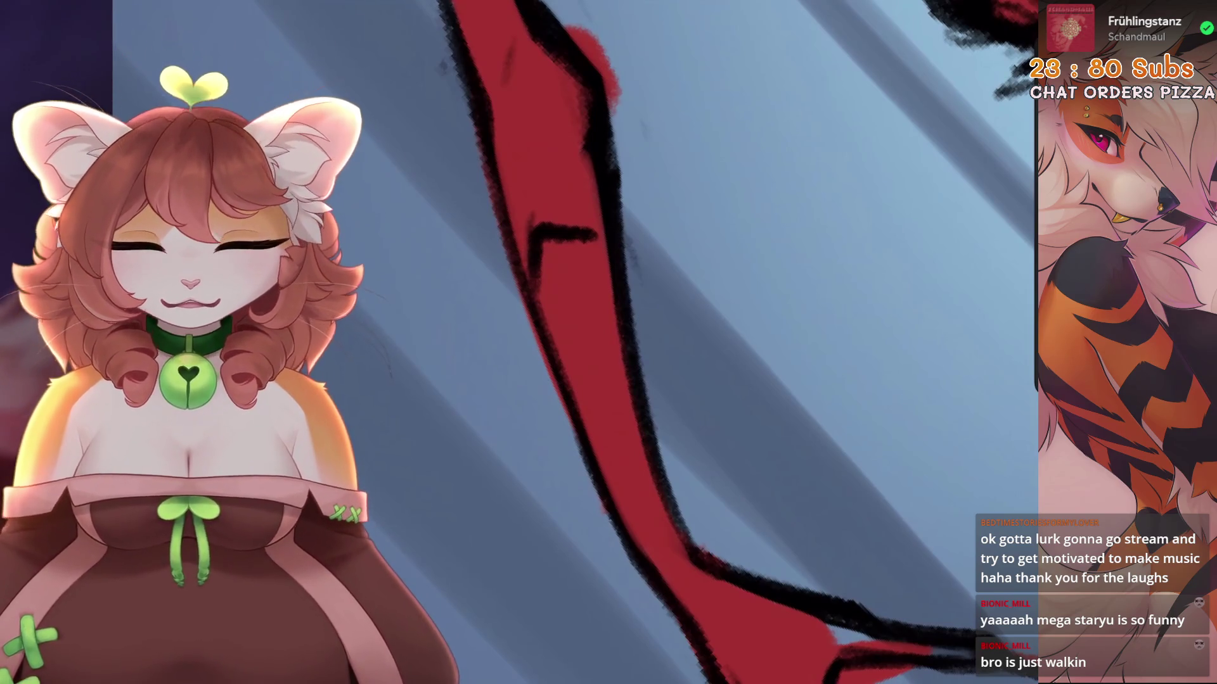
key("ctrl+z")
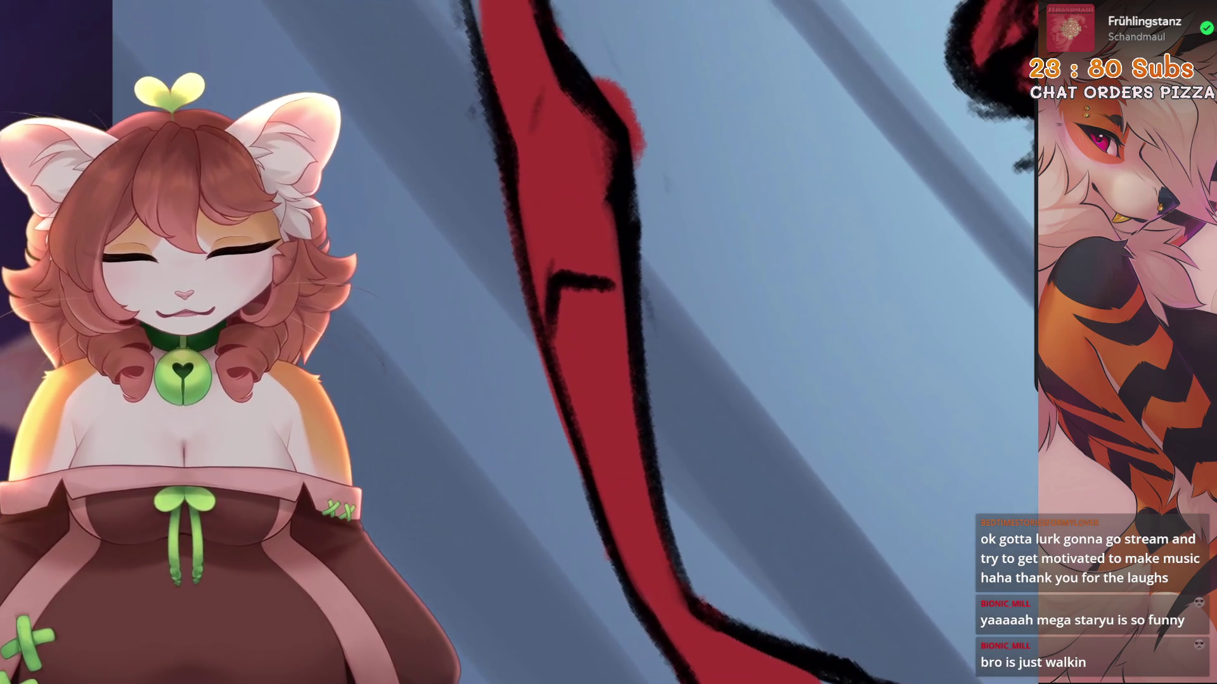
mouse_move(592, 354)
left_mouse_down()
mouse_move(599, 339)
mouse_move(672, 315)
mouse_move(599, 387)
mouse_move(694, 356)
mouse_move(803, 290)
mouse_move(792, 354)
mouse_move(761, 419)
mouse_move(665, 507)
left_mouse_up()
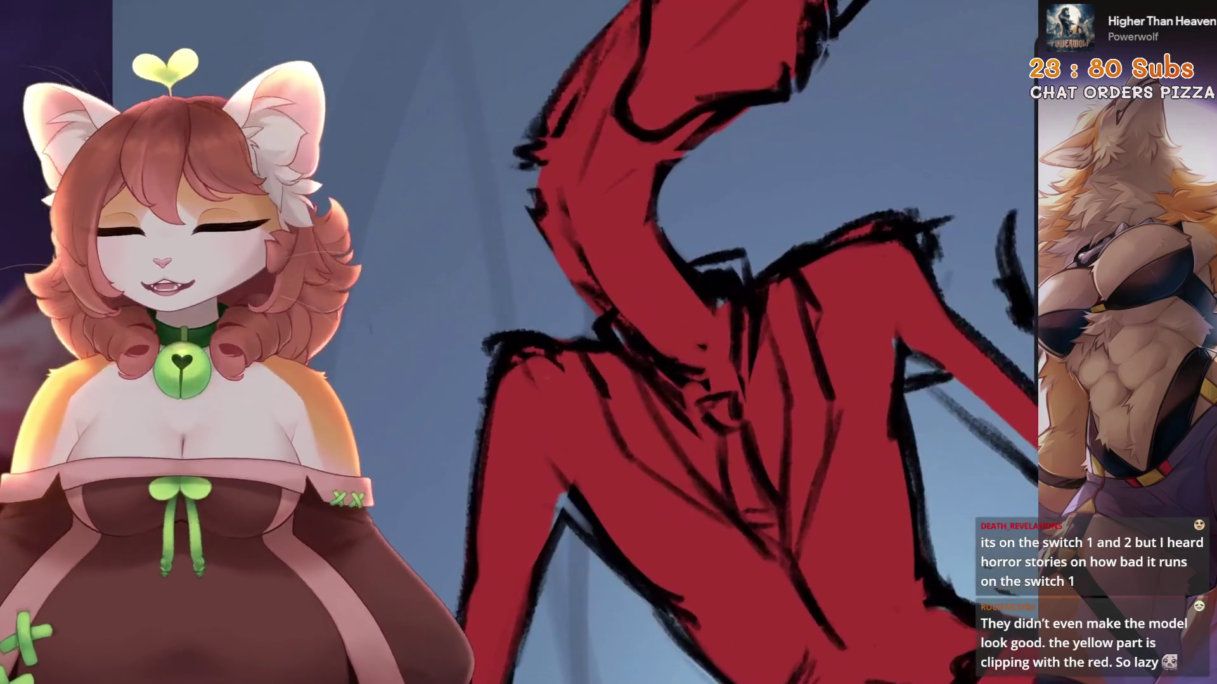
Undo recent neck strokes and repaint red along the neck's left and right edges
key("ctrl+z")
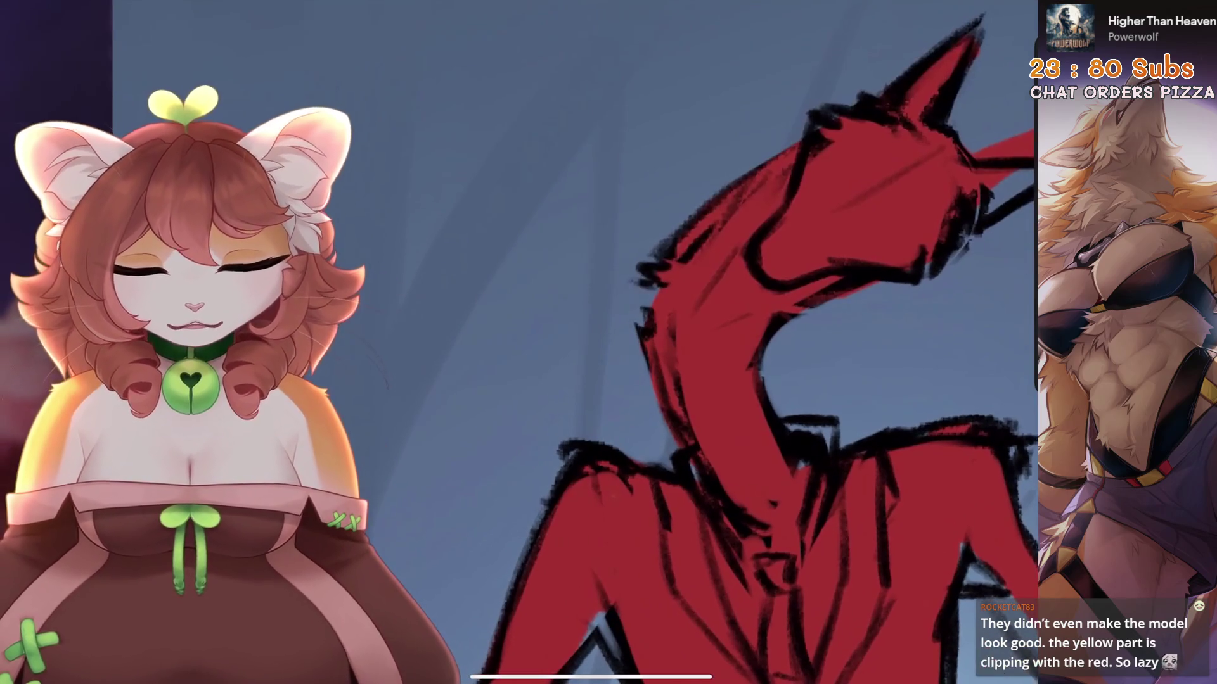
key("ctrl+z")
key("ctrl+z")
key("ctrl+z")
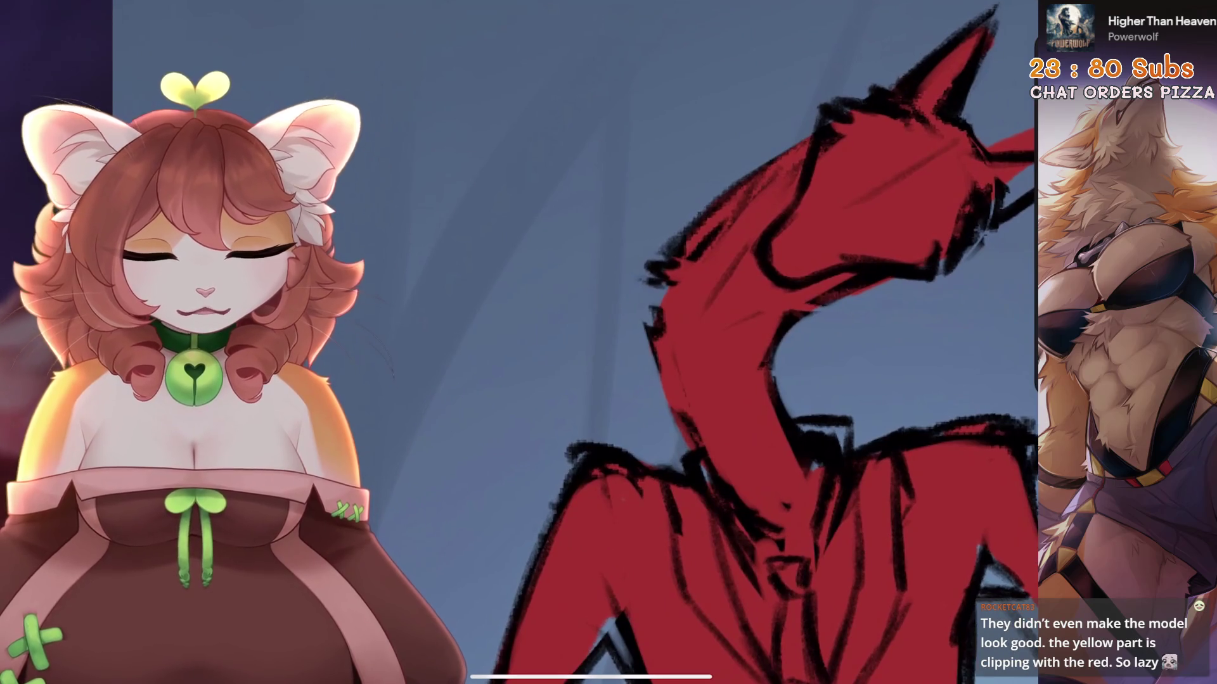
key("ctrl+z")
key("ctrl+z")
left_click_drag(696, 342, 697, 413)
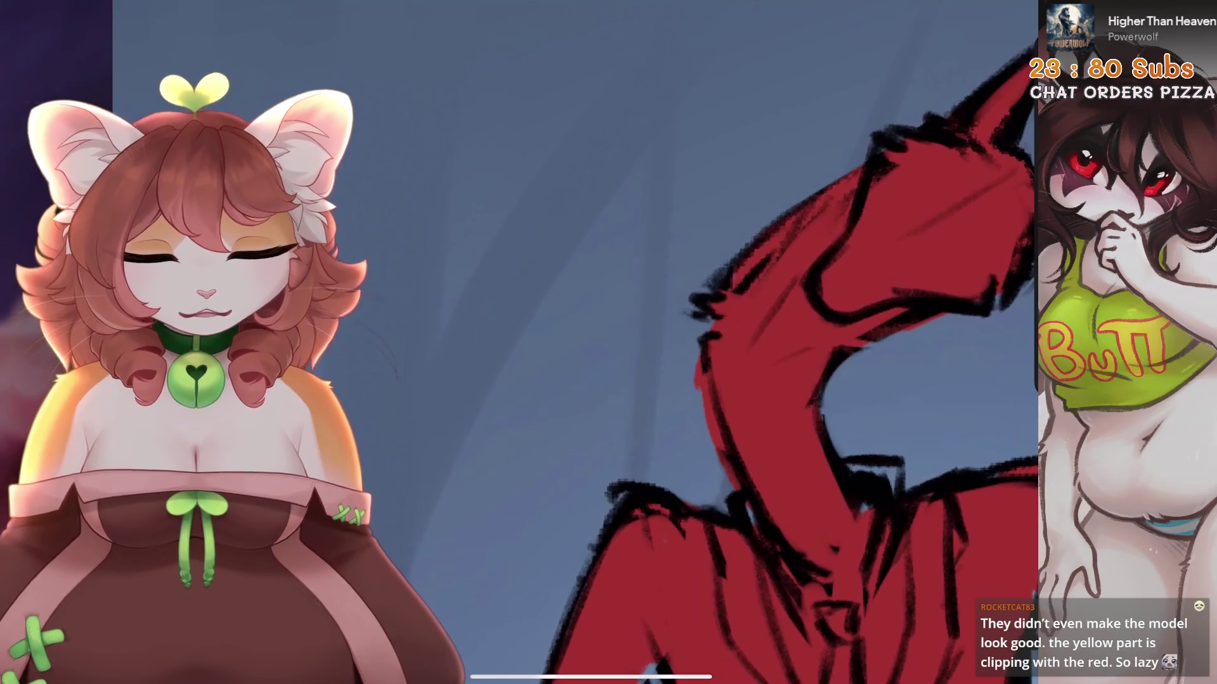
scroll(697, 342, "down", 3)
scroll(697, 342, "up", 5)
left_click_drag(666, 381, 729, 491)
scroll(697, 342, "down", 2)
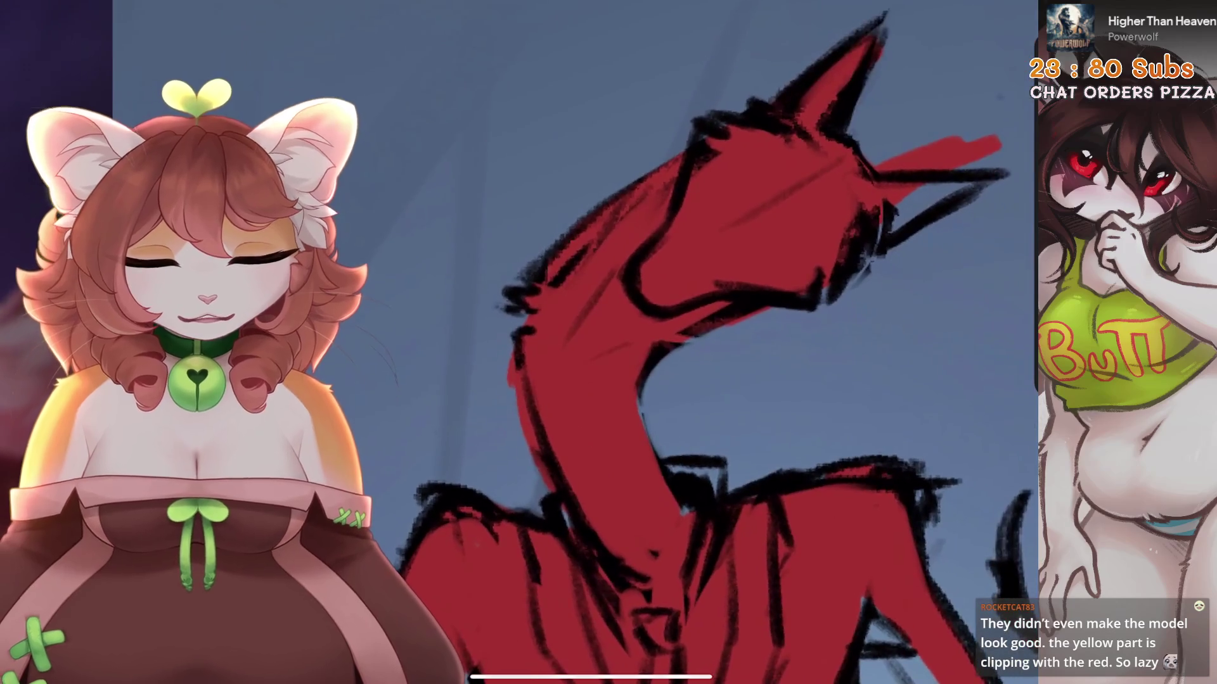
key("ctrl+z")
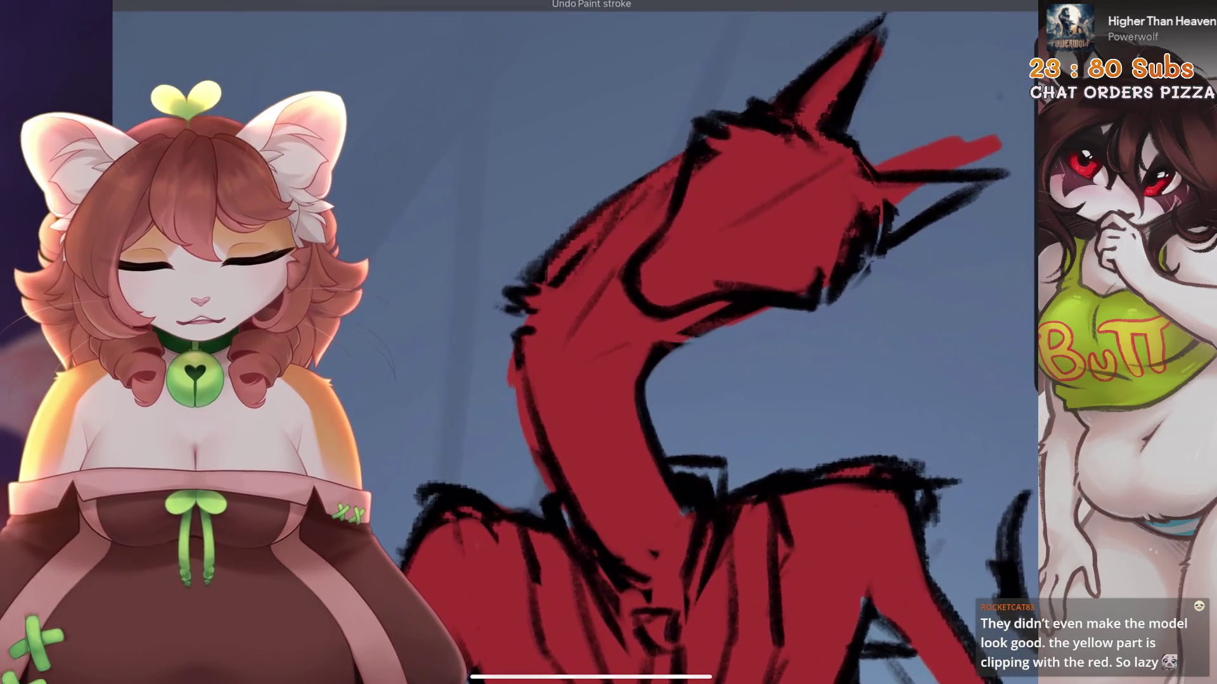
Add small red strokes at the shoulder and short black strokes refining the neck outline
scroll(697, 342, "down", 2)
scroll(696, 342, "up", 6)
mouse_move(678, 374)
left_mouse_down()
mouse_move(628, 425)
mouse_move(602, 355)
left_mouse_up()
scroll(697, 342, "down", 3)
left_click_drag(507, 370, 570, 501)
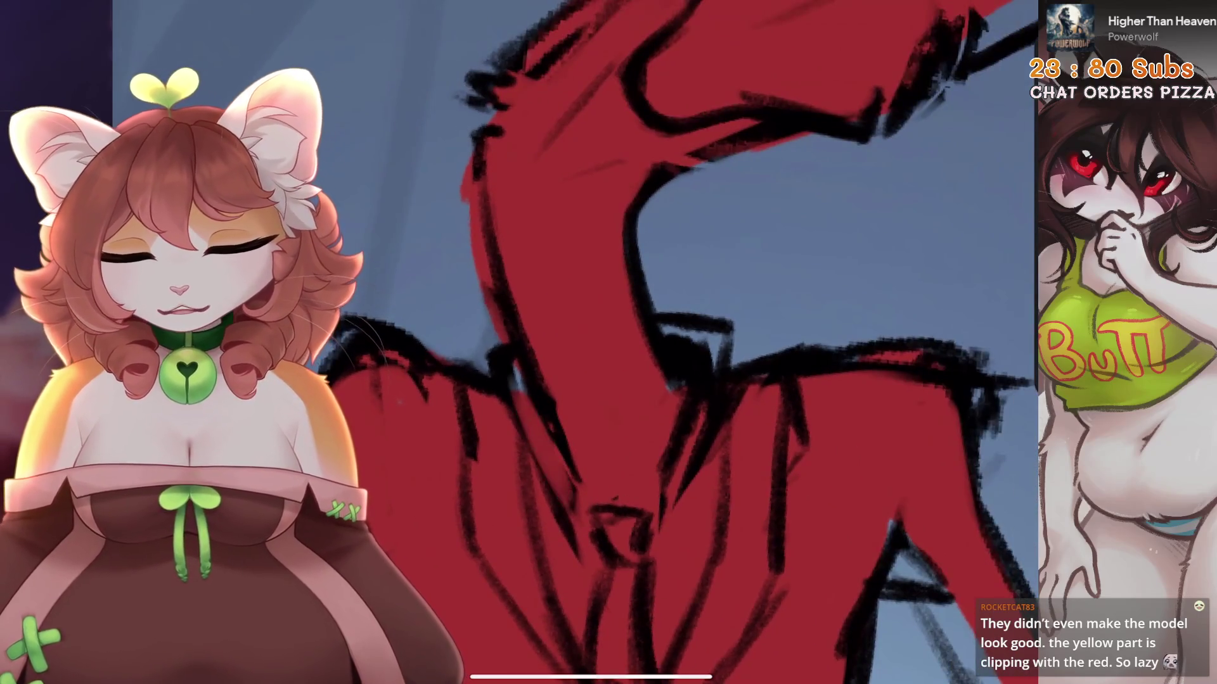
scroll(570, 343, "down", 3)
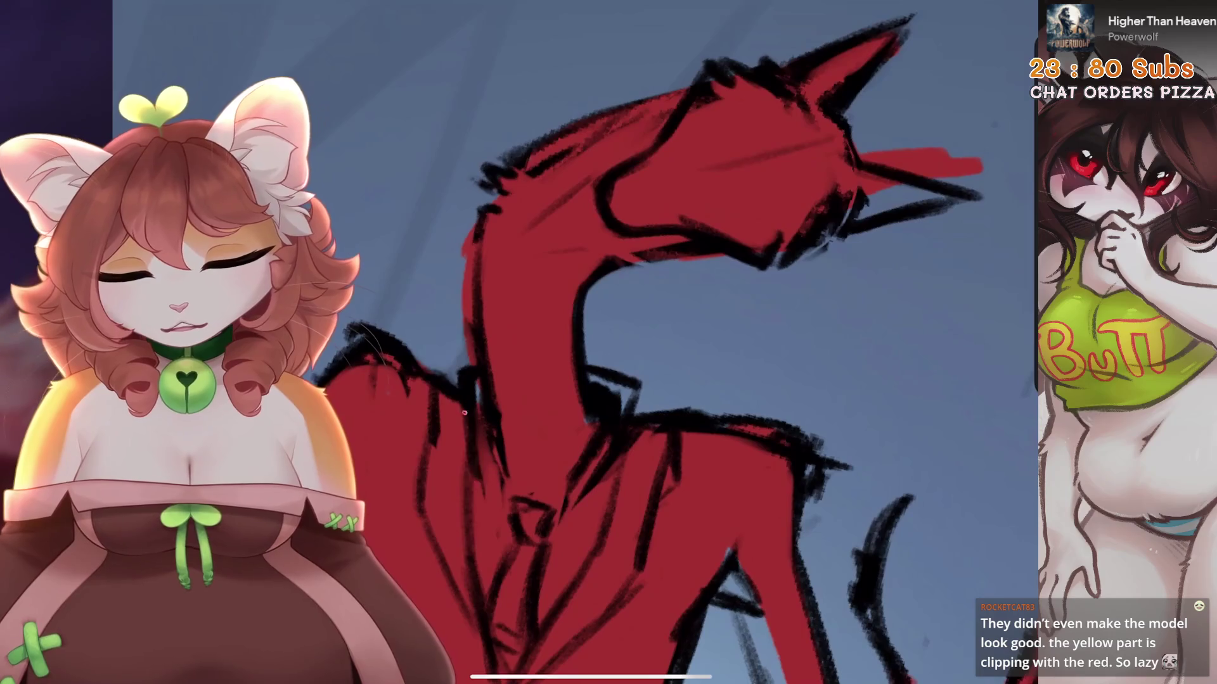
left_click_drag(491, 431, 476, 495)
scroll(697, 342, "up", 3)
left_click_drag(587, 428, 589, 463)
scroll(697, 342, "down", 3)
left_click_drag(488, 444, 510, 488)
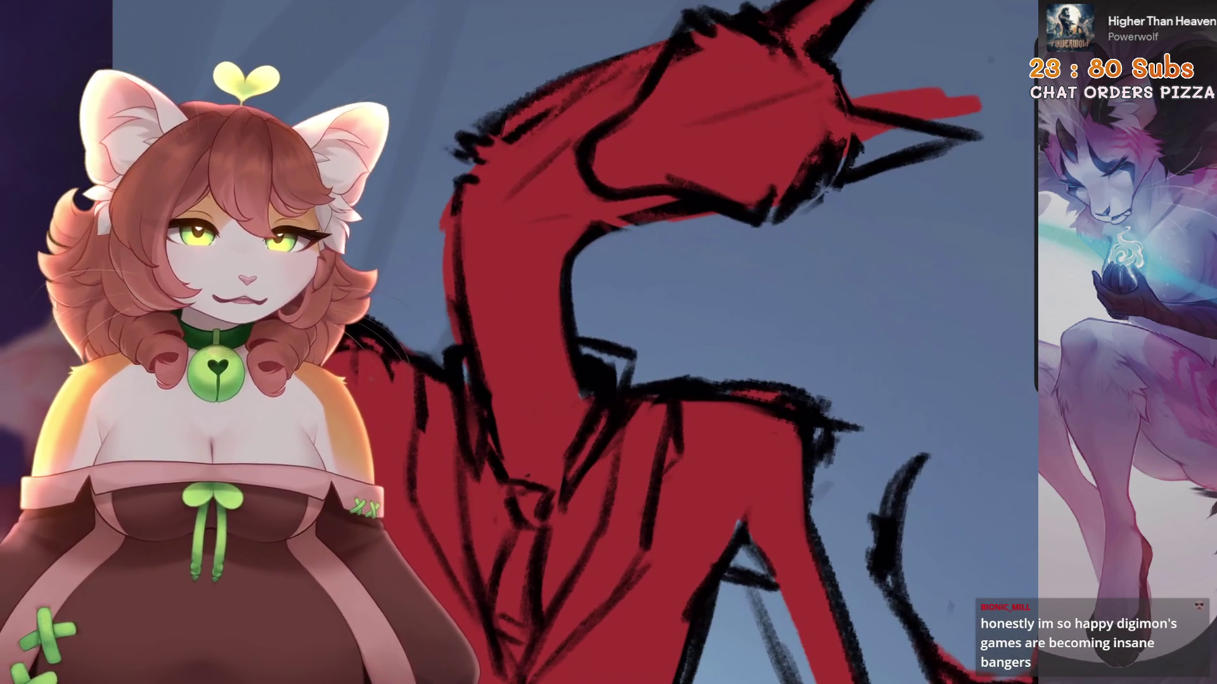
Touch up the inside of the left ear and add light strokes inside the upright red head
scroll(696, 342, "down", 2)
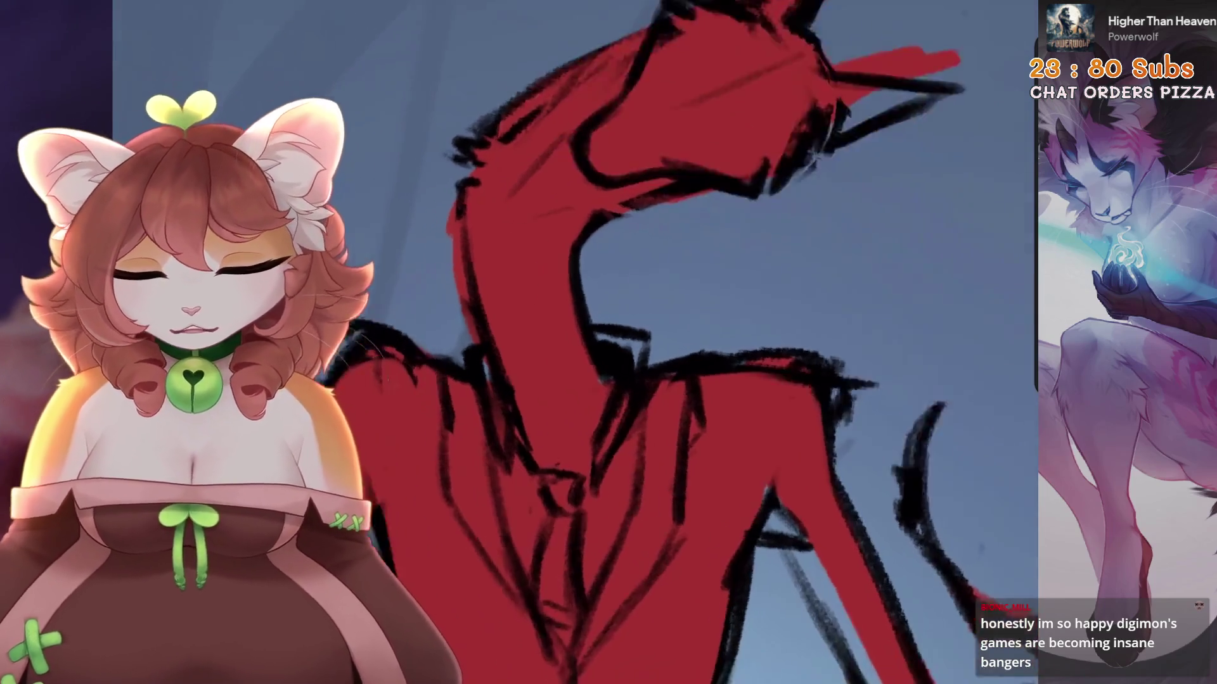
scroll(666, 317, "up", 4)
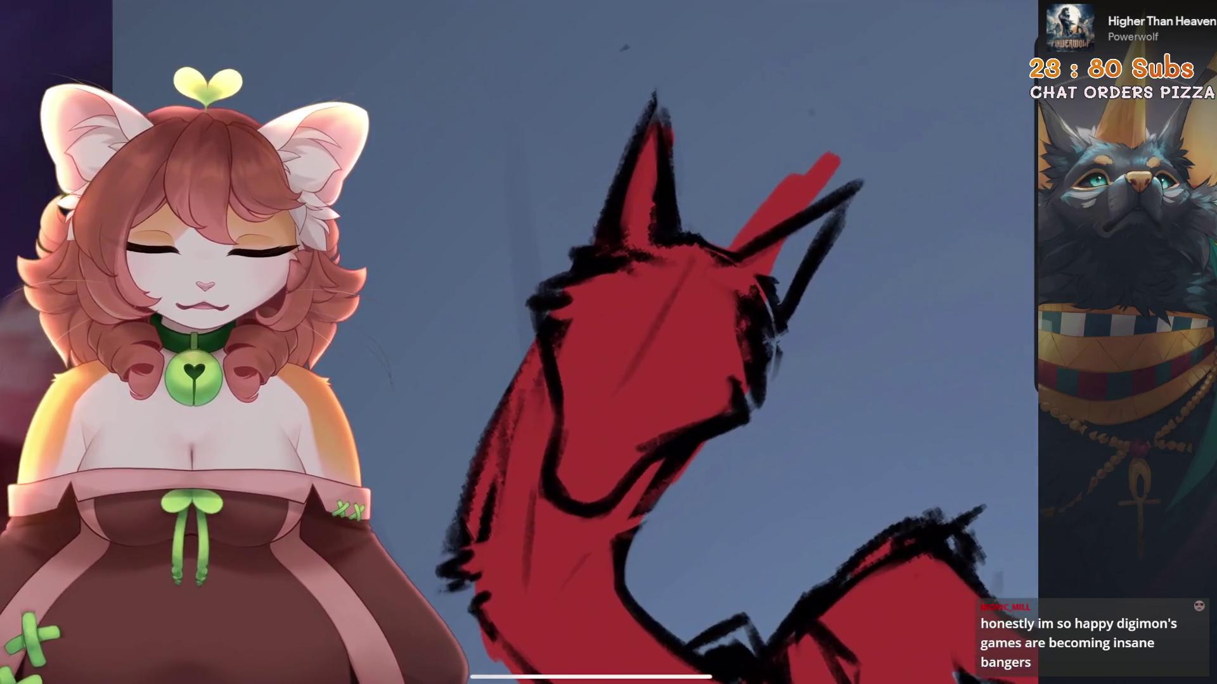
mouse_move(659, 247)
left_mouse_down()
mouse_move(656, 155)
mouse_move(659, 244)
mouse_move(630, 253)
left_mouse_up()
mouse_move(665, 317)
left_mouse_down()
mouse_move(652, 323)
mouse_move(703, 297)
left_mouse_up()
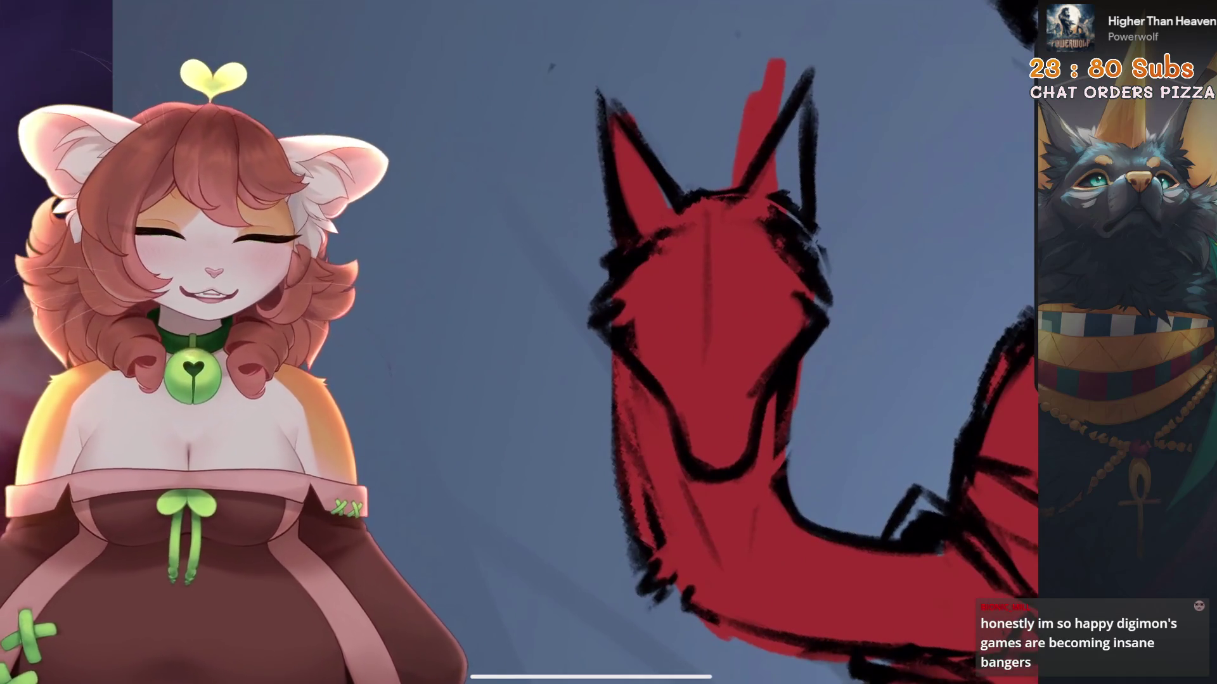
mouse_move(677, 228)
left_mouse_down()
mouse_move(659, 254)
mouse_move(666, 285)
left_mouse_up()
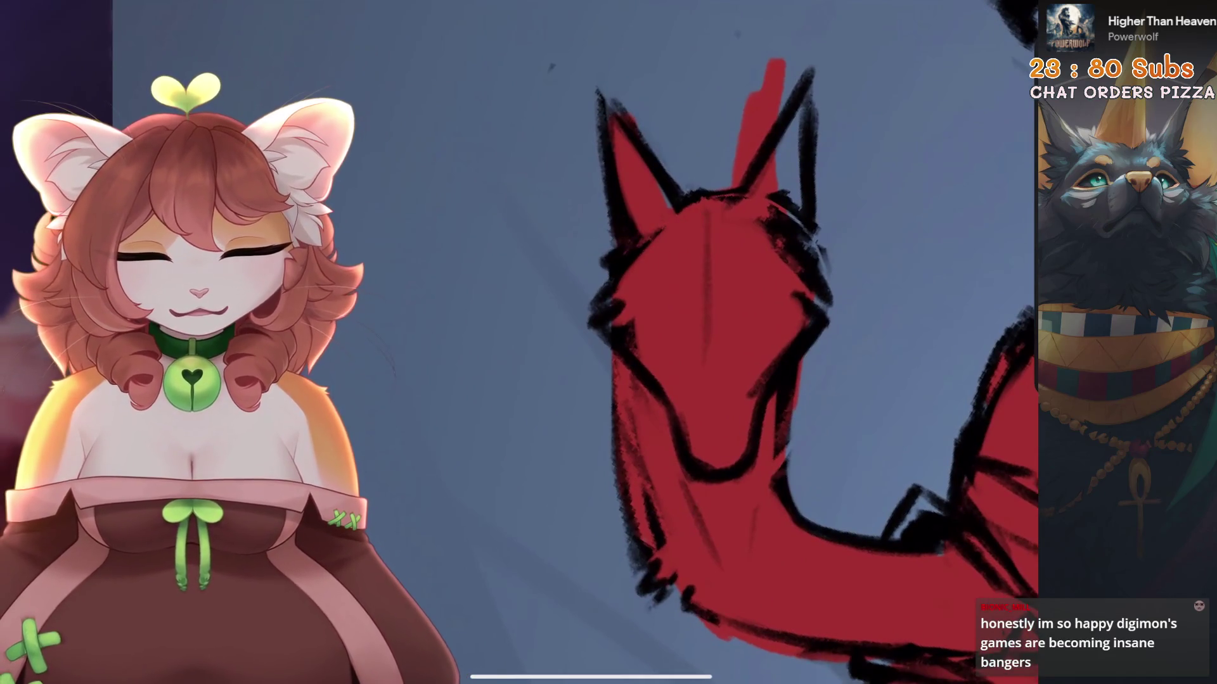
scroll(729, 367, "down", 2)
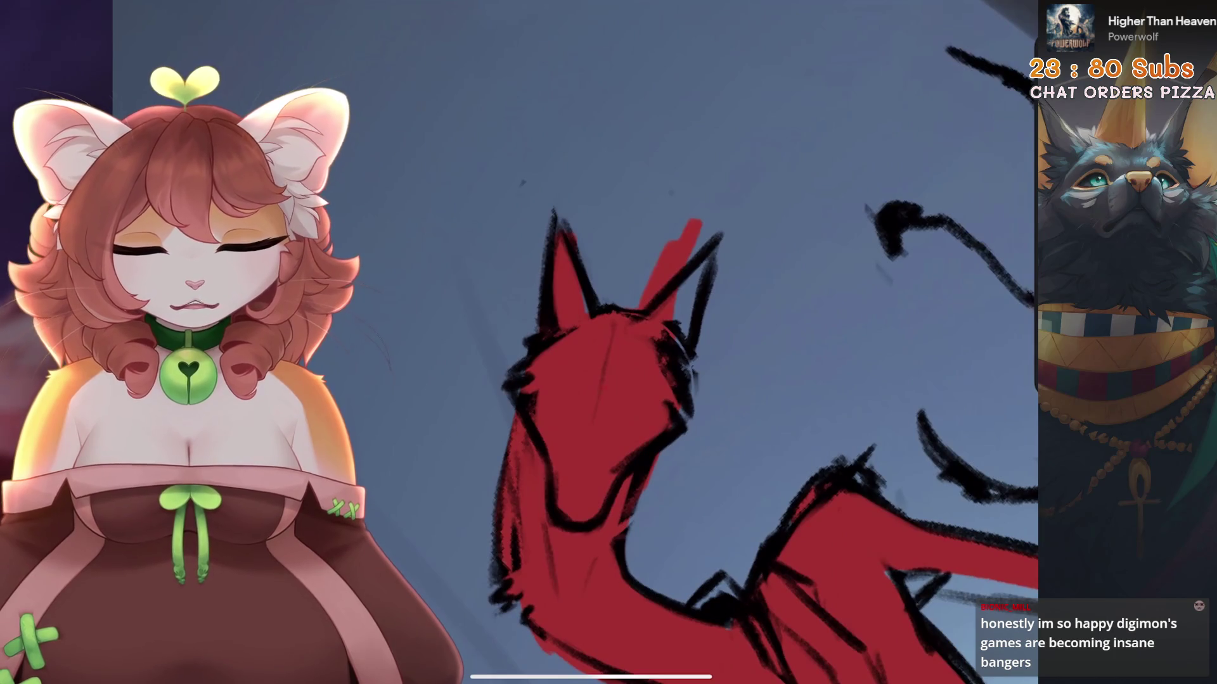
scroll(729, 380, "down", 2)
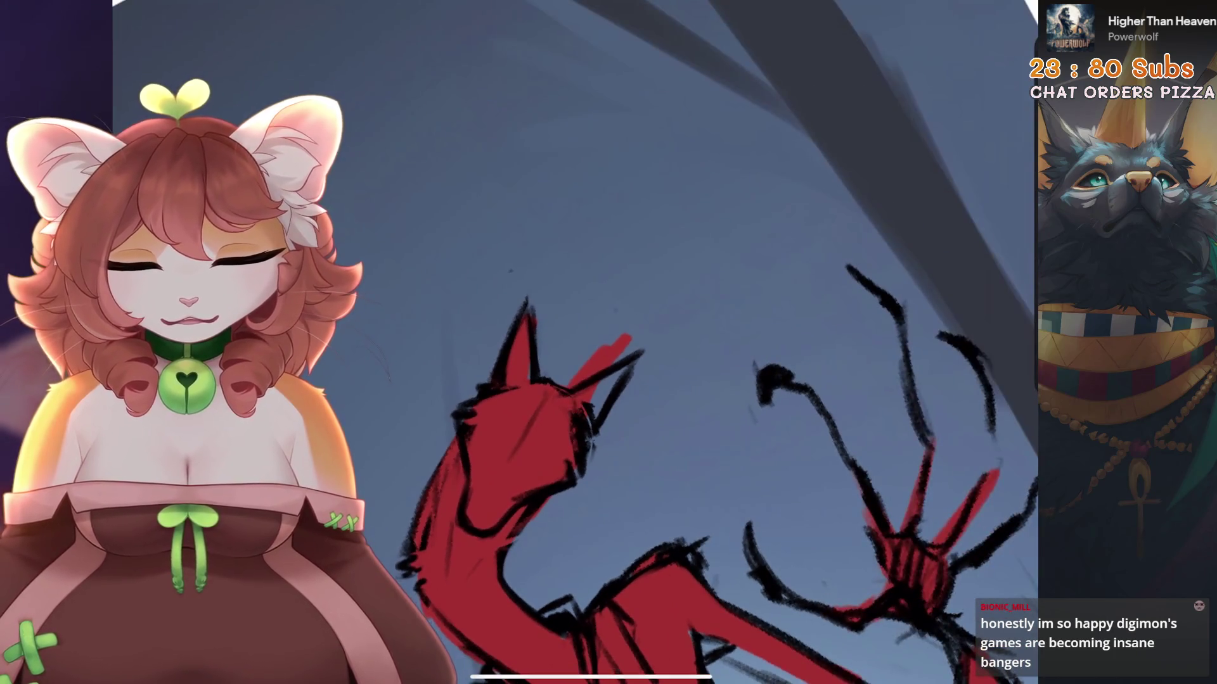
scroll(633, 354, "down", 3)
scroll(634, 355, "up", 2)
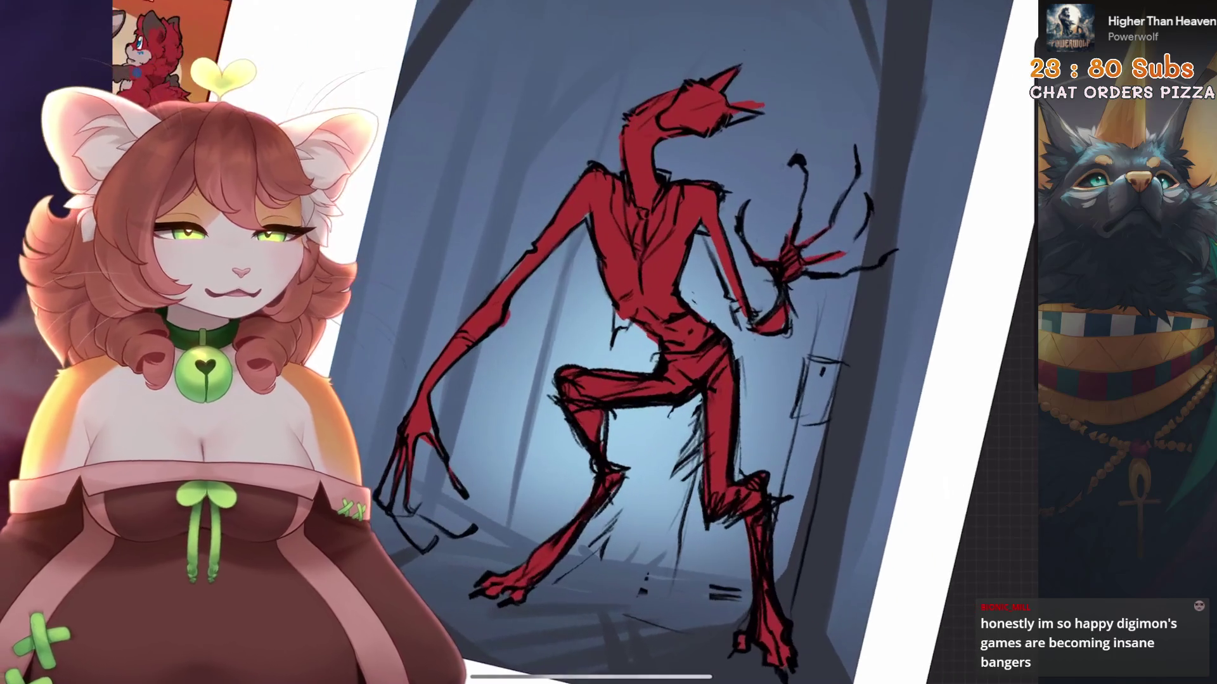
Paint red over the black outline around the knee and along the upper leg
scroll(823, 285, "up", 5)
scroll(697, 342, "down", 2)
scroll(633, 317, "up", 5)
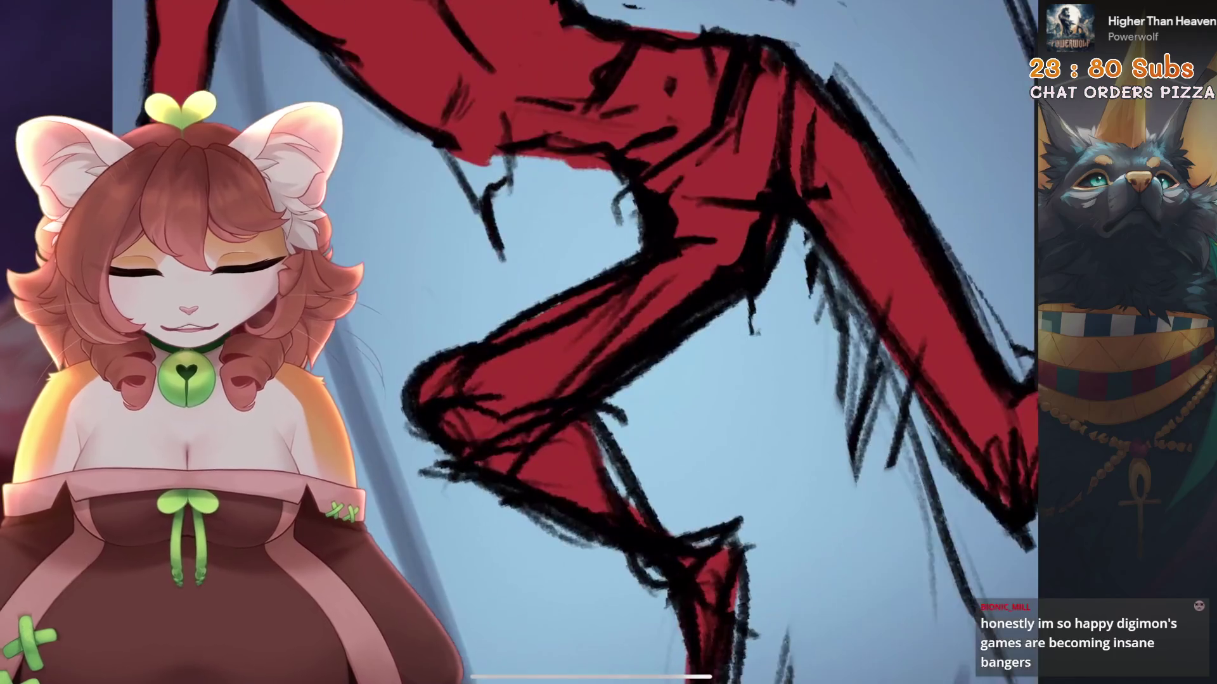
scroll(634, 342, "up", 2)
left_click_drag(558, 405, 555, 460)
left_click_drag(456, 393, 456, 438)
left_click_drag(475, 368, 494, 488)
left_click_drag(506, 352, 533, 437)
left_click_drag(684, 266, 652, 317)
left_click_drag(728, 228, 659, 348)
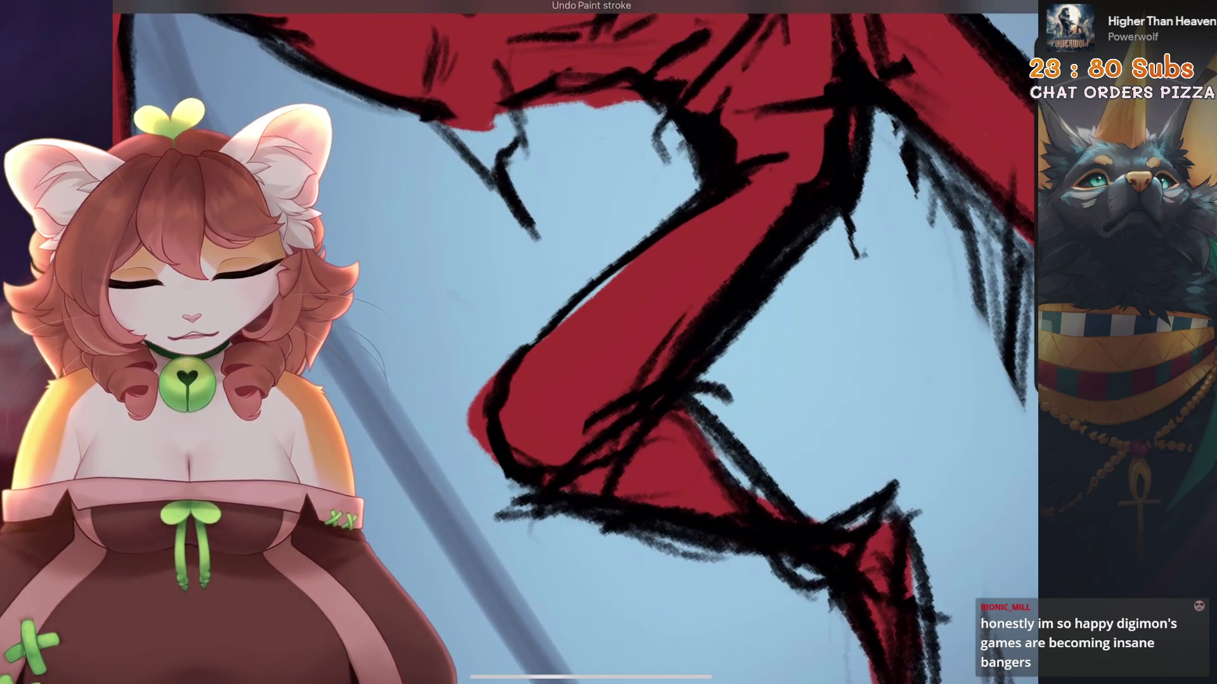
Sketch a dark stroke across the creature's waist
scroll(697, 342, "up", 2)
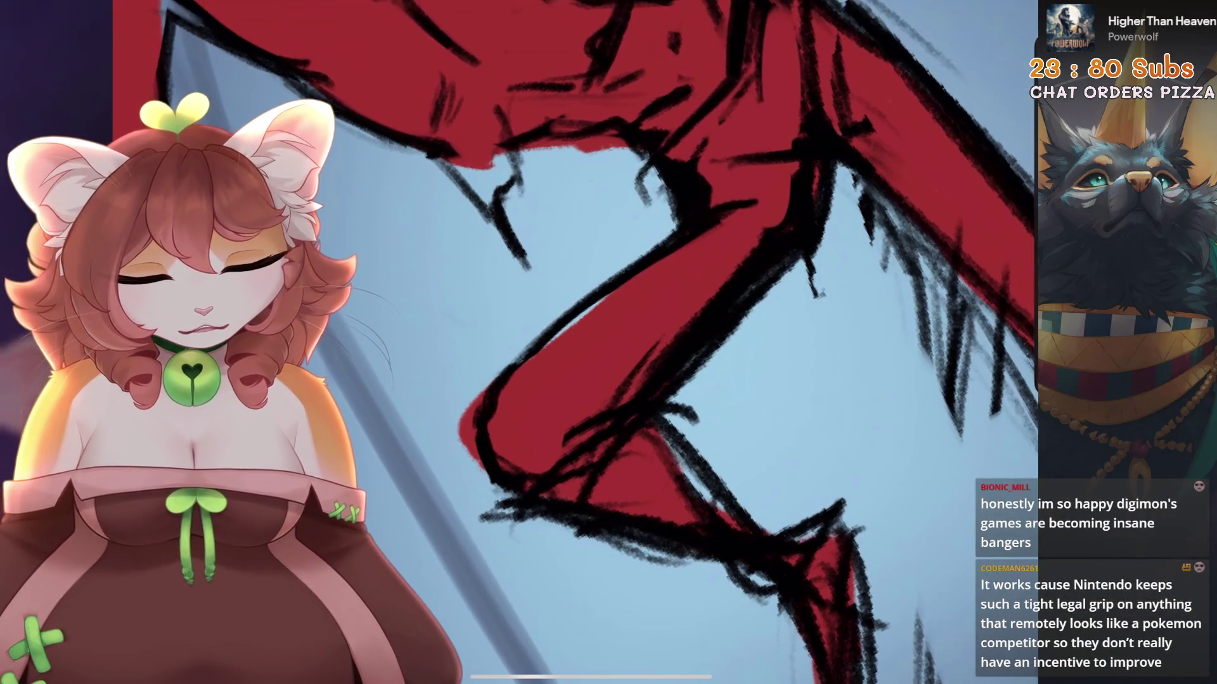
scroll(633, 342, "down", 3)
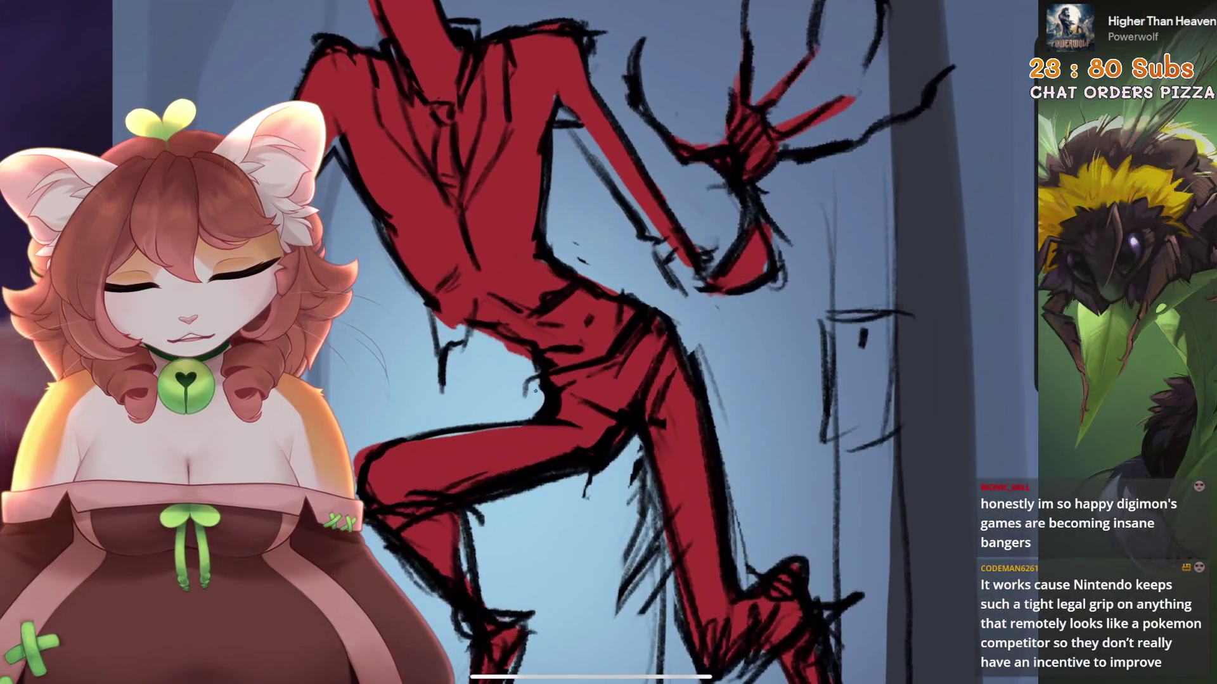
scroll(634, 342, "up", 3)
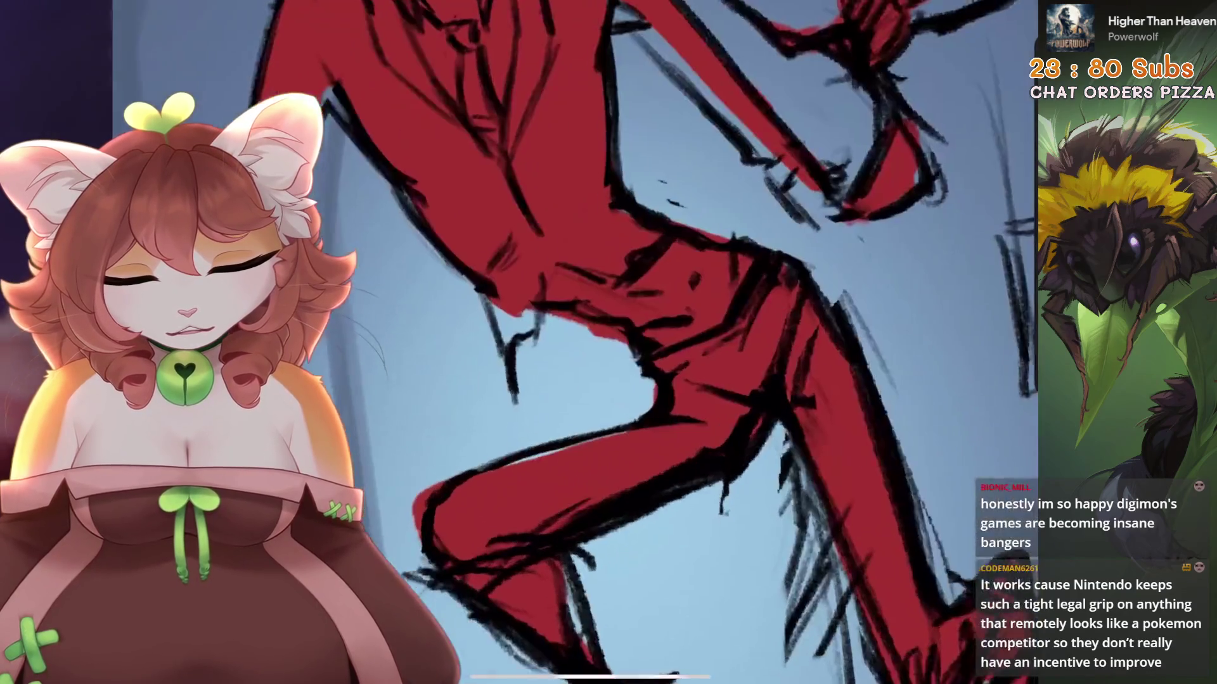
scroll(634, 342, "down", 3)
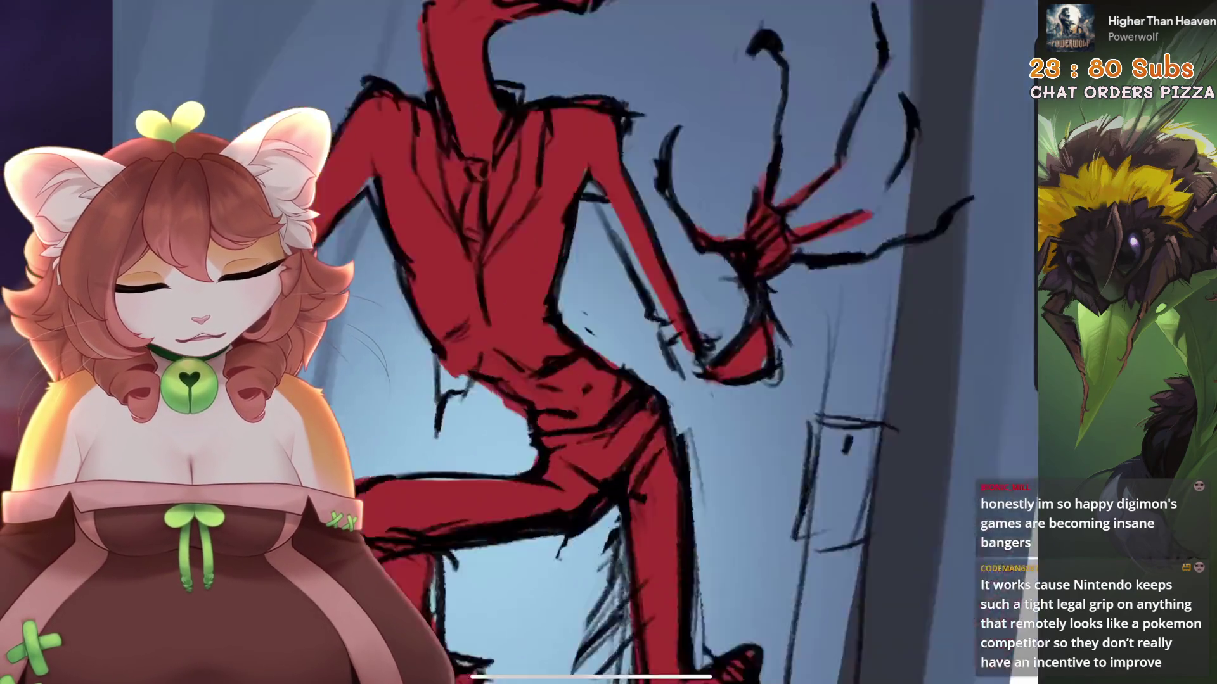
scroll(634, 342, "up", 3)
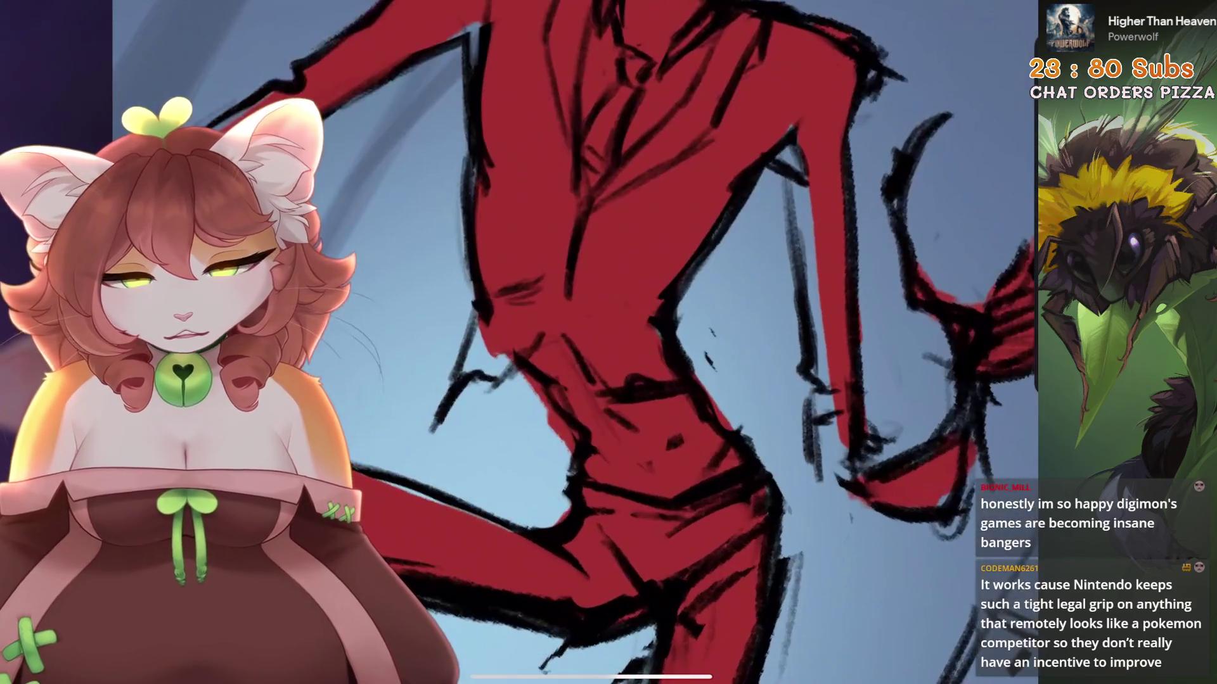
left_click_drag(589, 444, 634, 477)
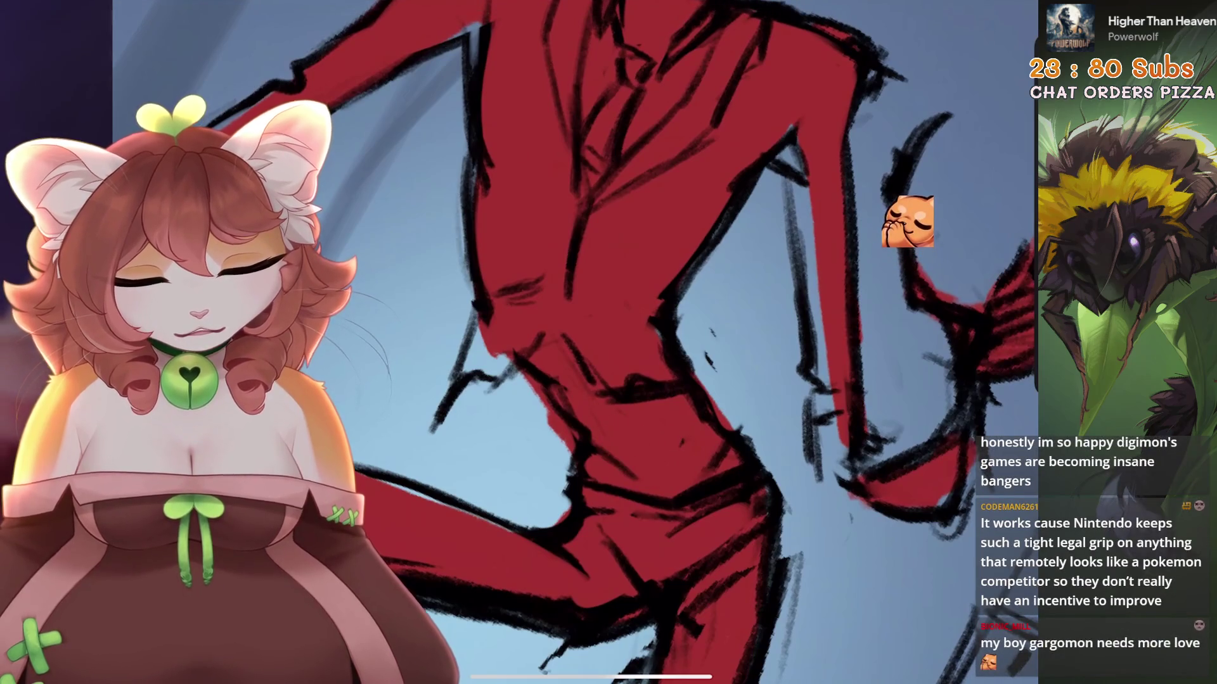
Undo the last two paint strokes
key("ctrl+z")
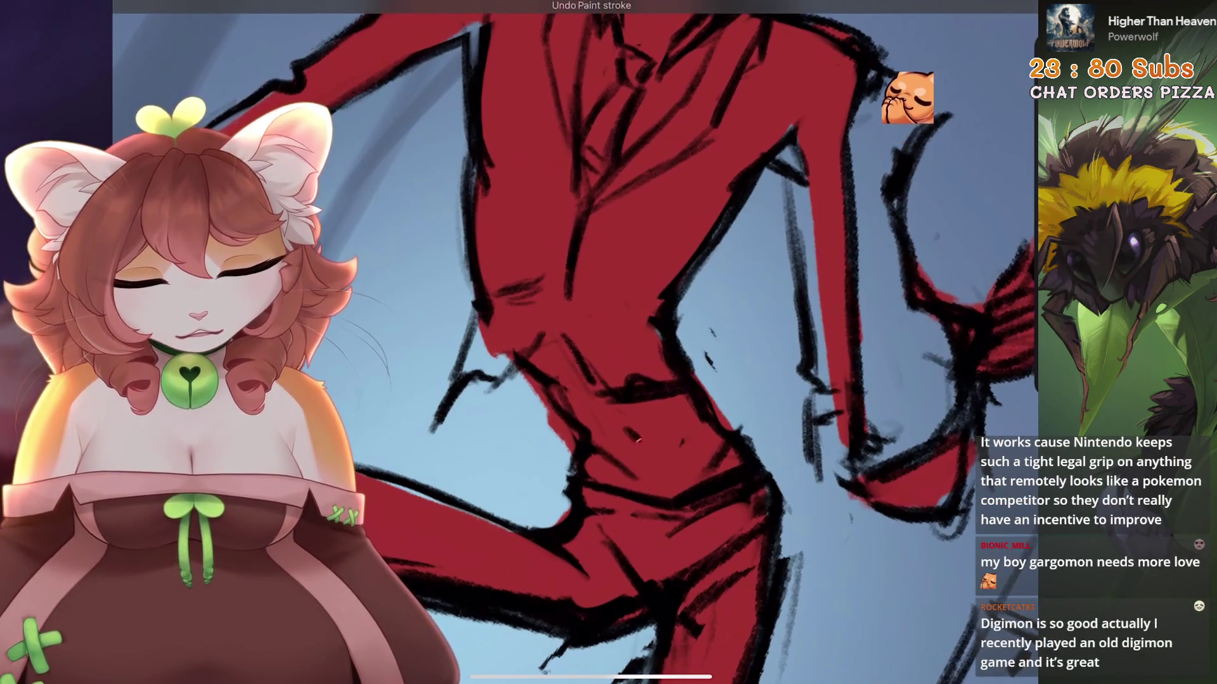
scroll(575, 342, "down", 3)
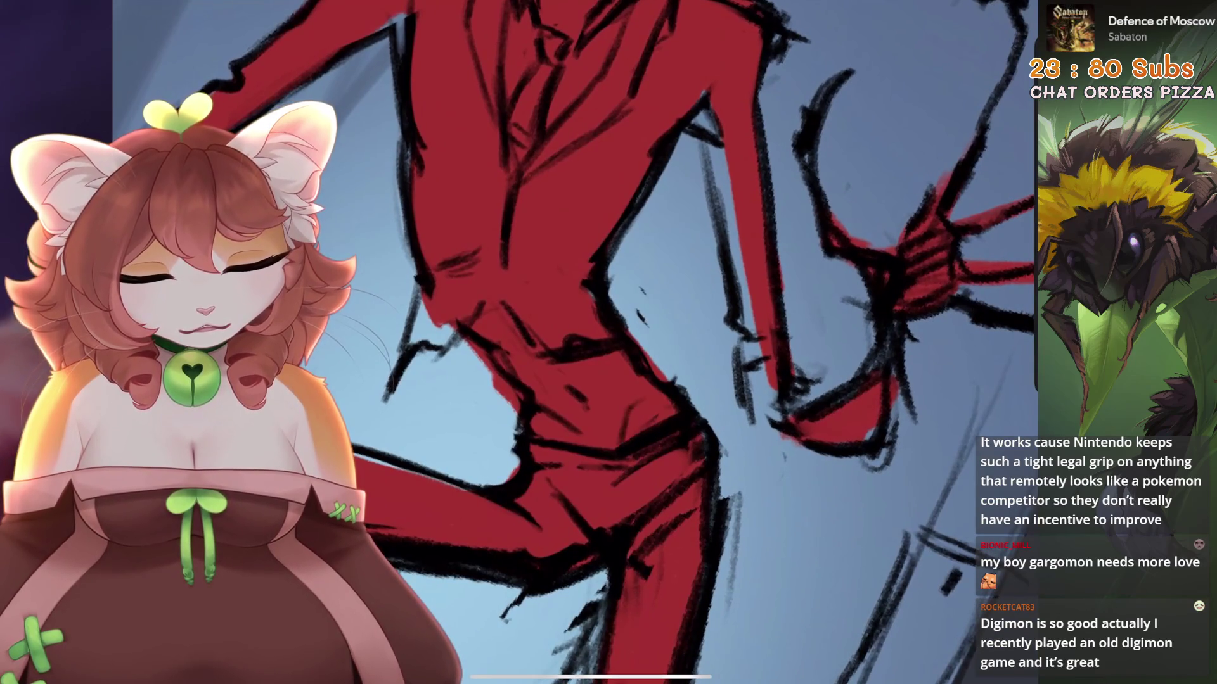
key("ctrl+z")
scroll(574, 342, "down", 3)
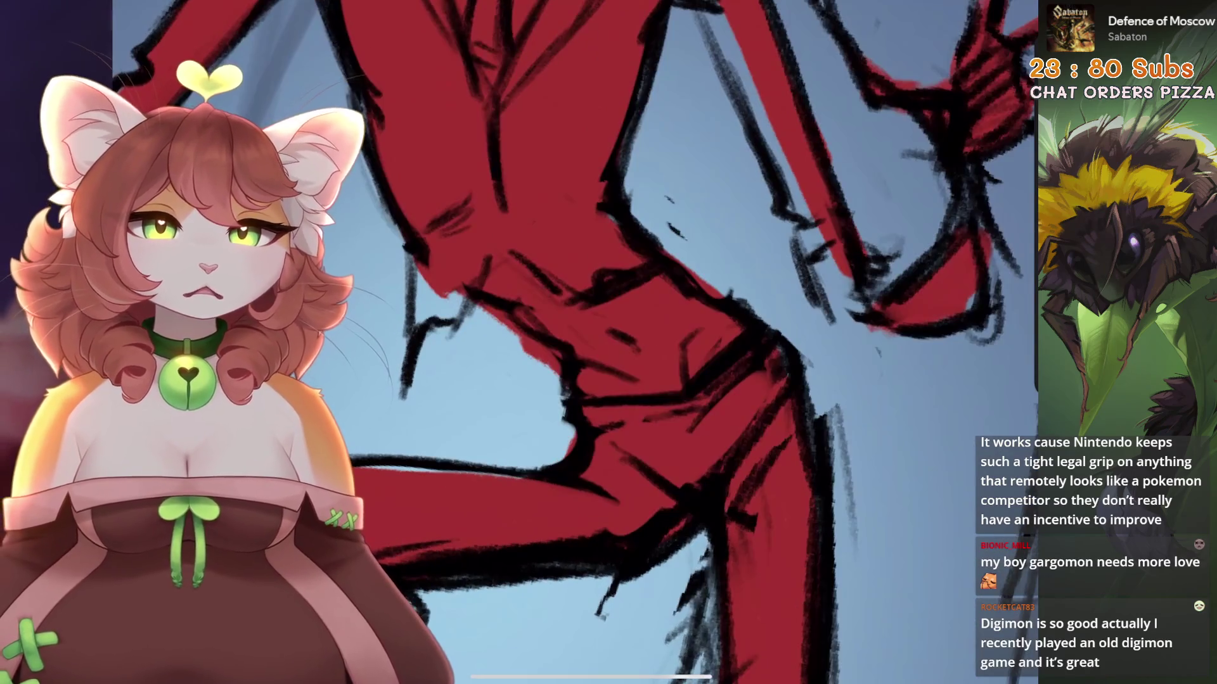
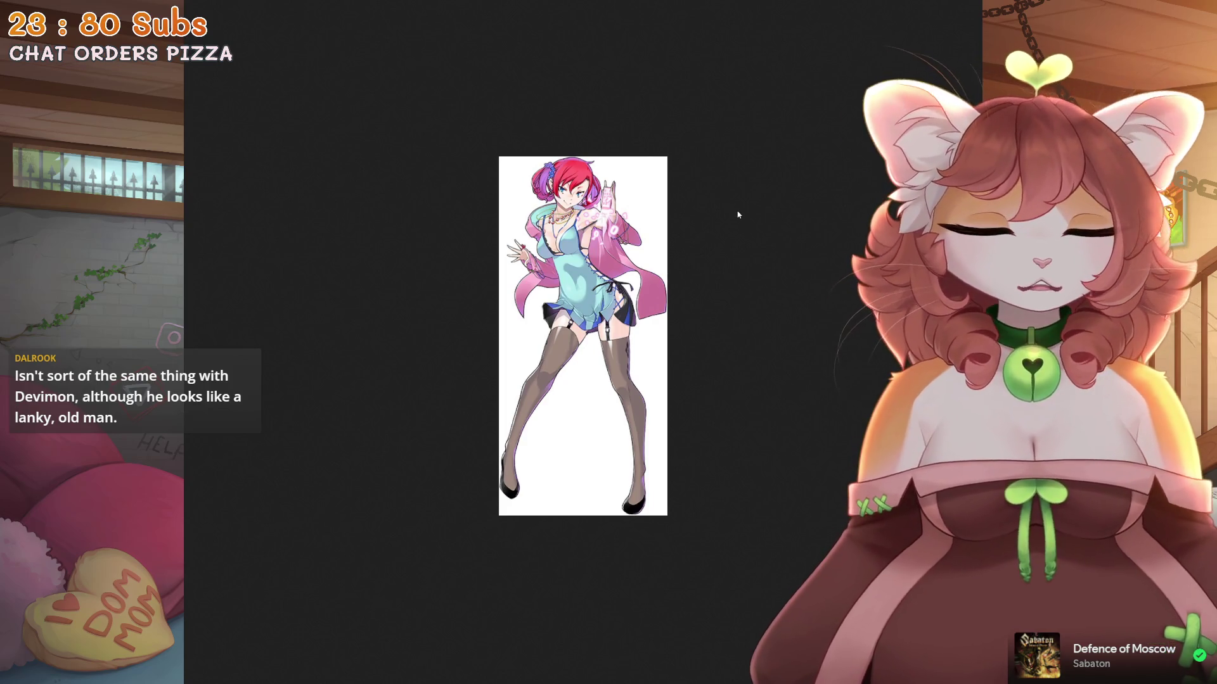
Zoom into the reference image until the figure's outfit and pose details fill the viewer
scroll(737, 214, "up", 5)
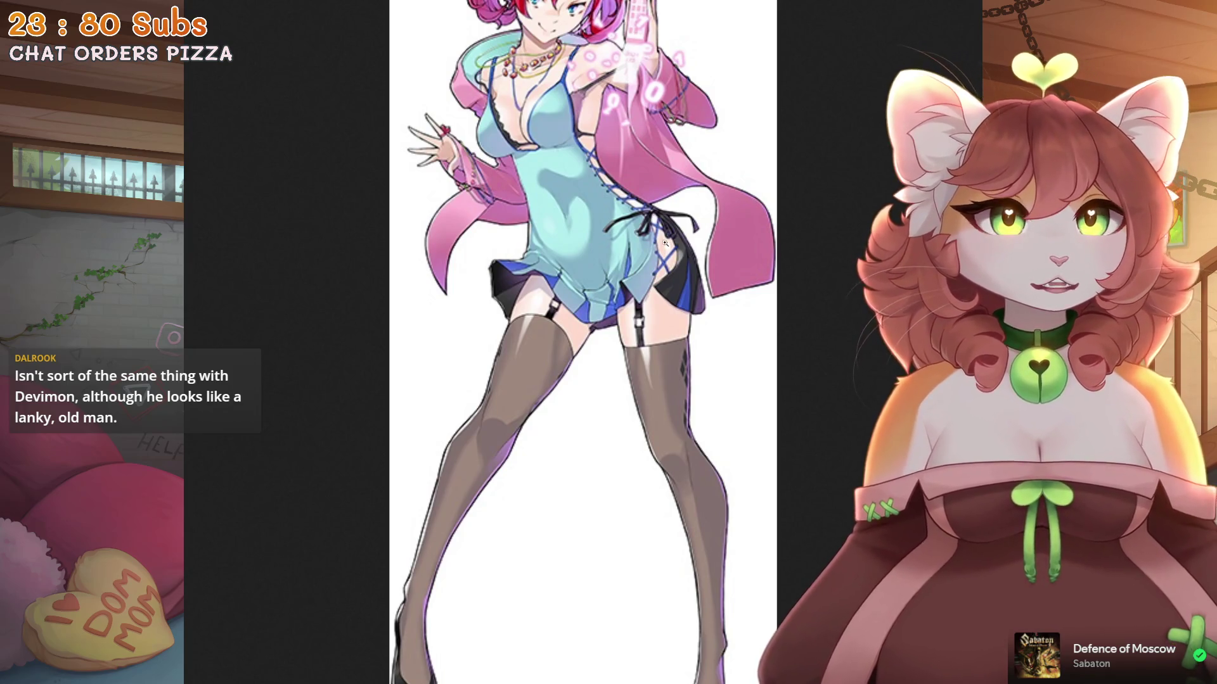
scroll(677, 245, "up", 3)
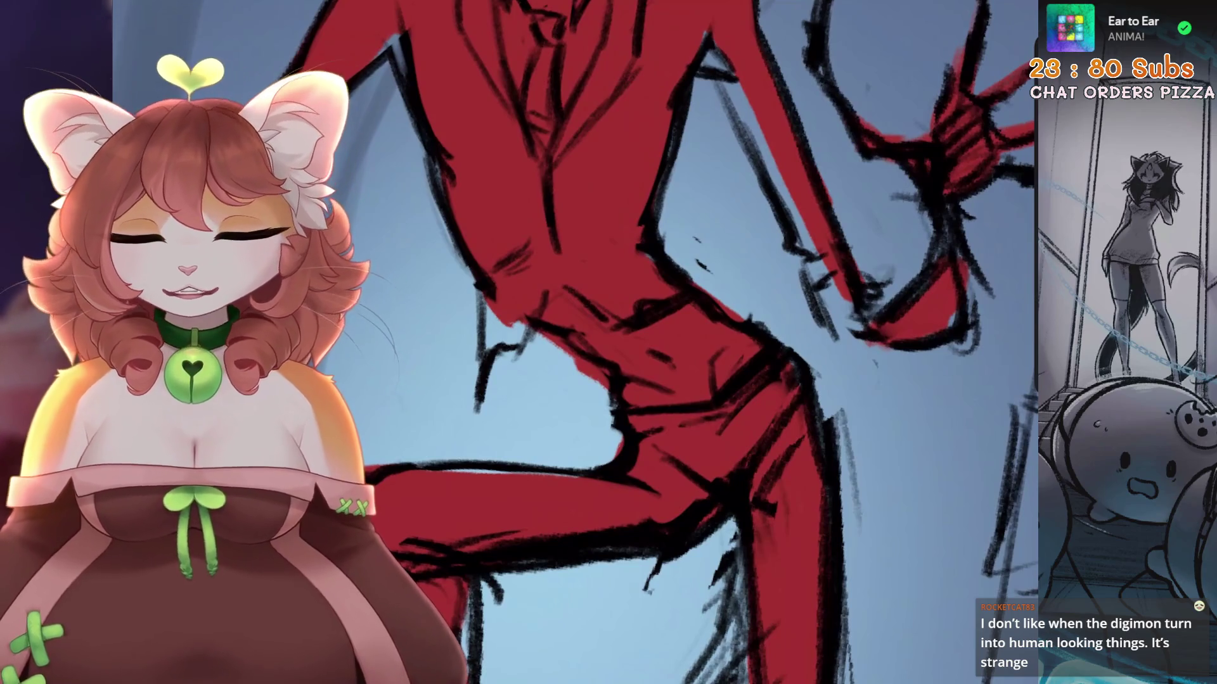
Fill the light-blue shoulder gap with red and sketch dark lines on the shoulder, torso and arm, undoing the arm stroke
scroll(571, 343, "down", 5)
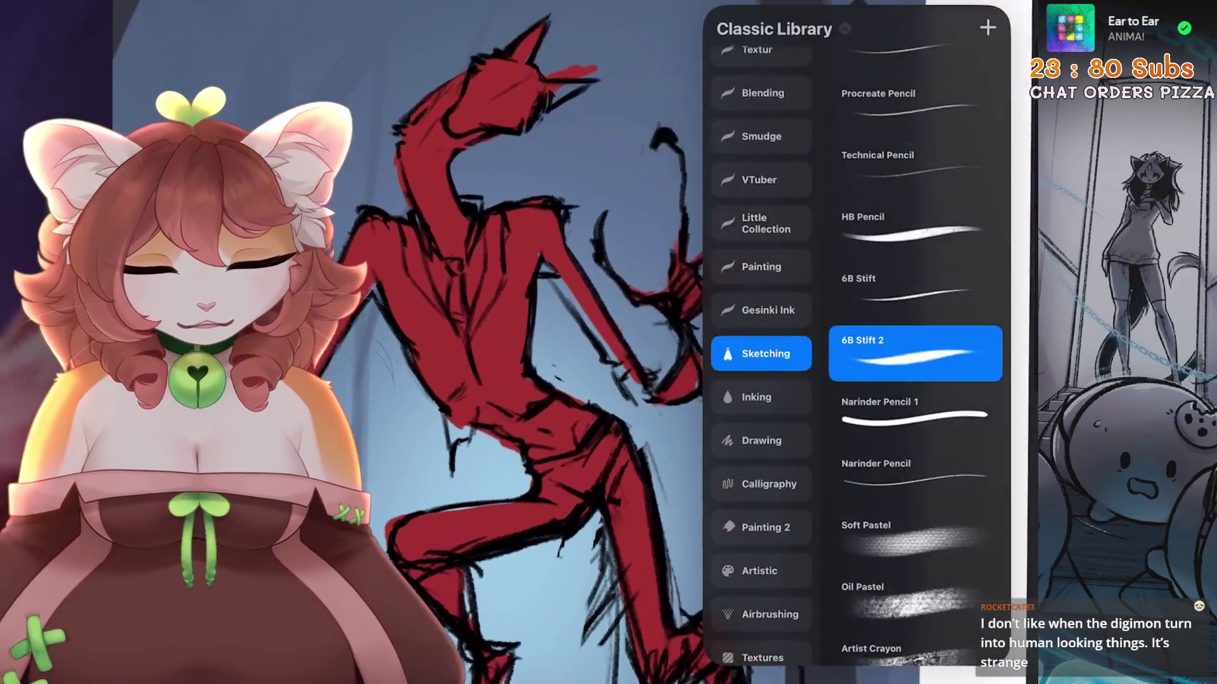
scroll(570, 342, "up", 3)
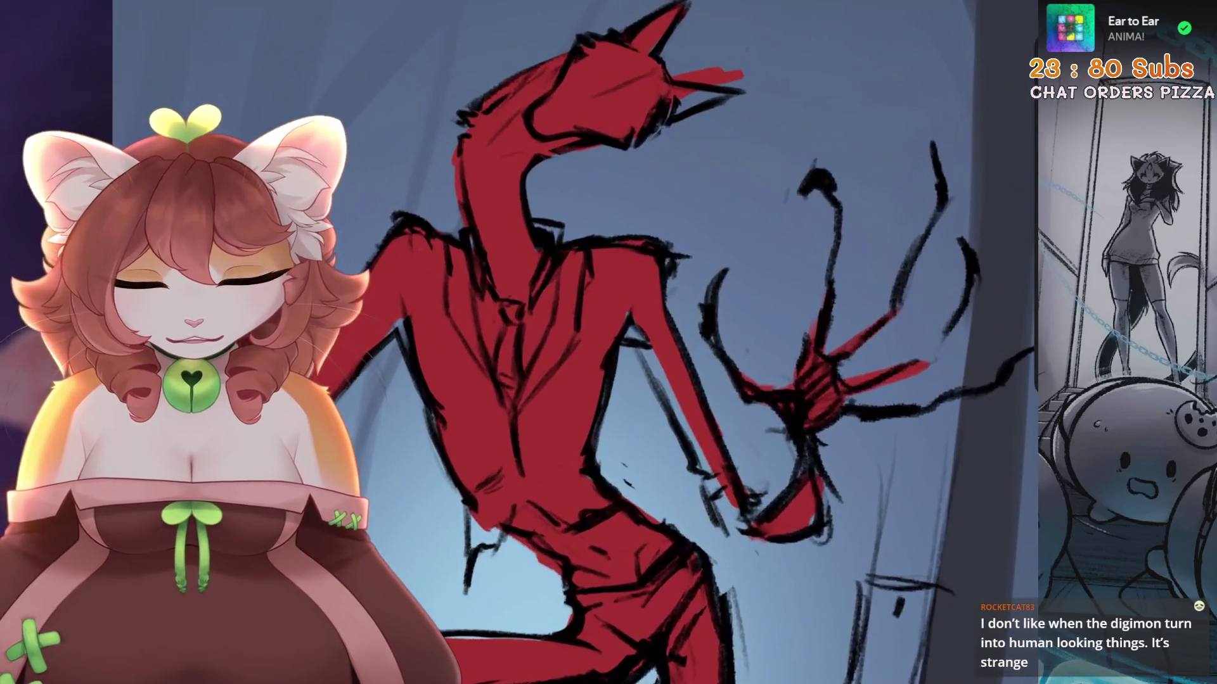
mouse_move(602, 244)
left_mouse_down()
mouse_move(662, 256)
mouse_move(589, 247)
left_mouse_up()
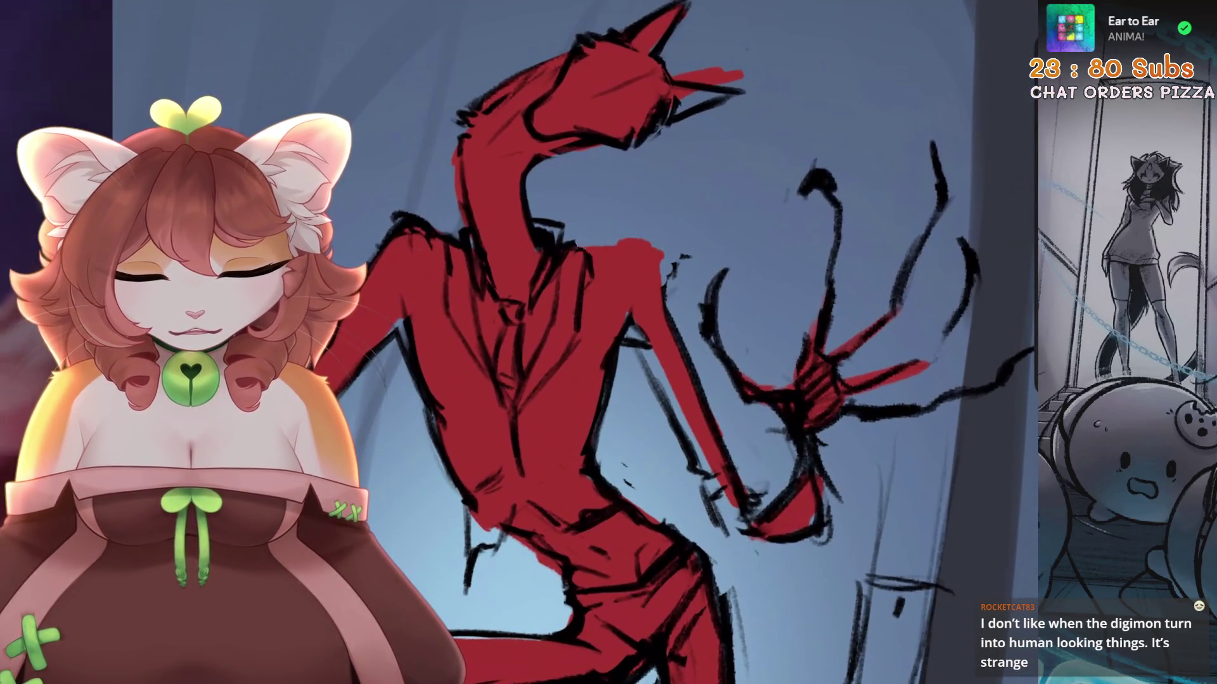
scroll(570, 342, "down", 2)
left_click_drag(557, 307, 608, 351)
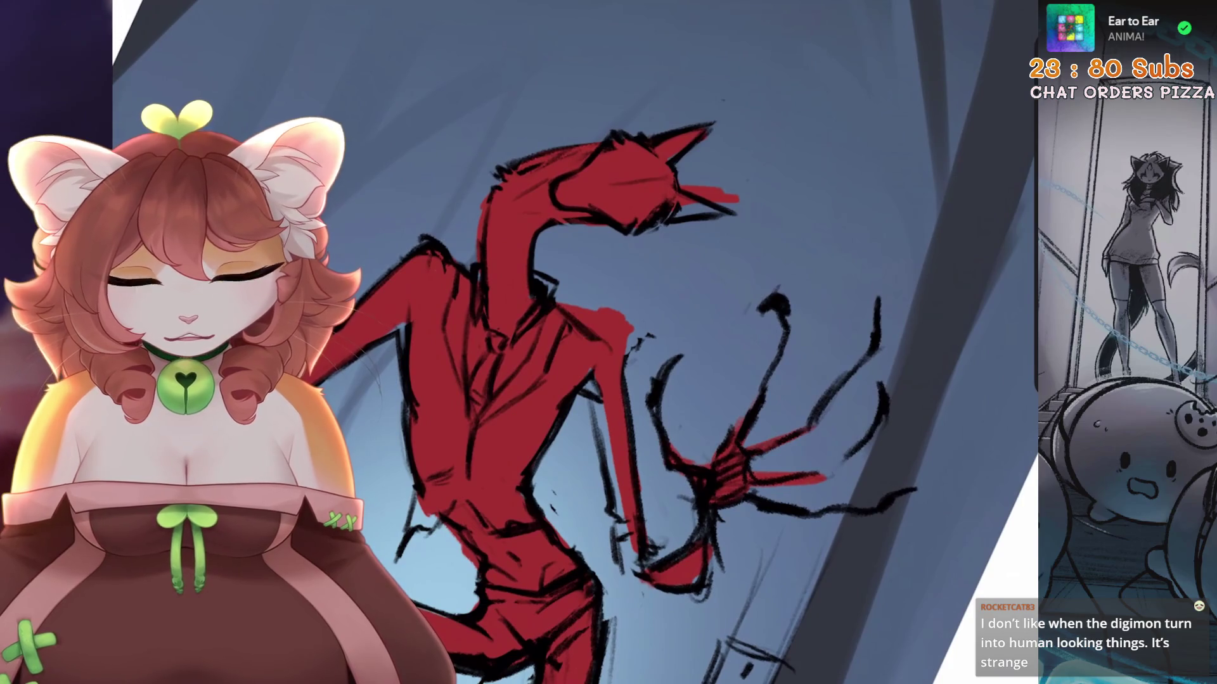
left_click_drag(574, 399, 535, 466)
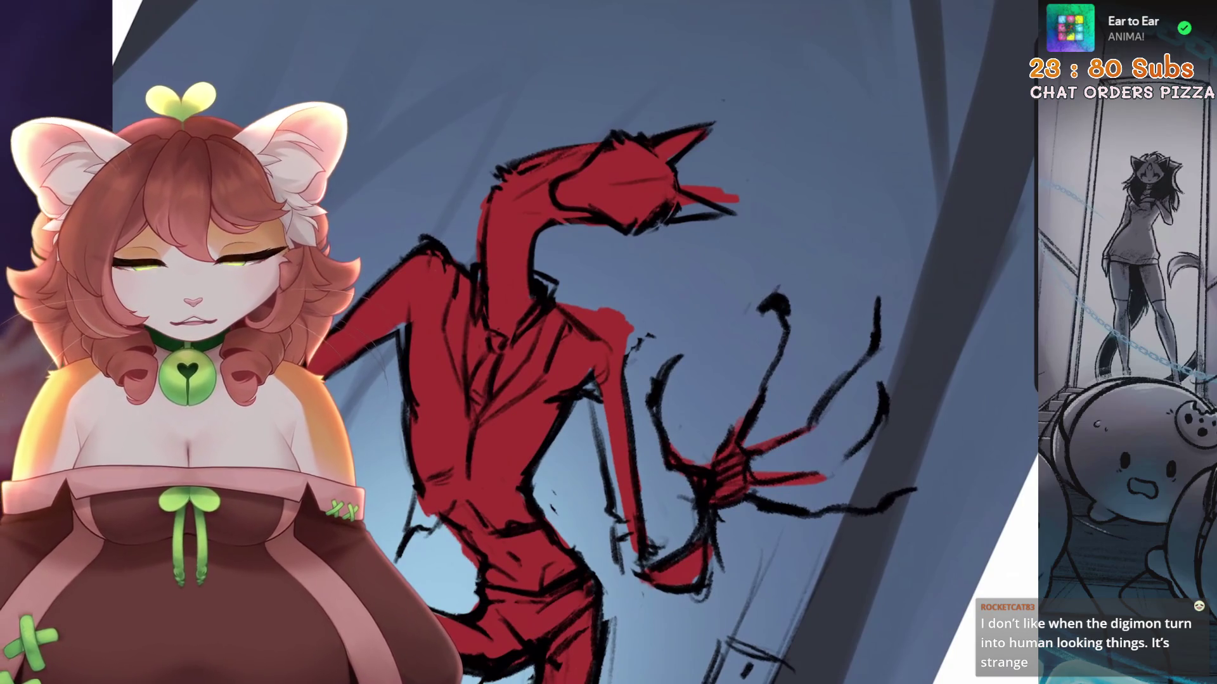
mouse_move(614, 342)
left_mouse_down()
mouse_move(586, 409)
mouse_move(625, 557)
left_mouse_up()
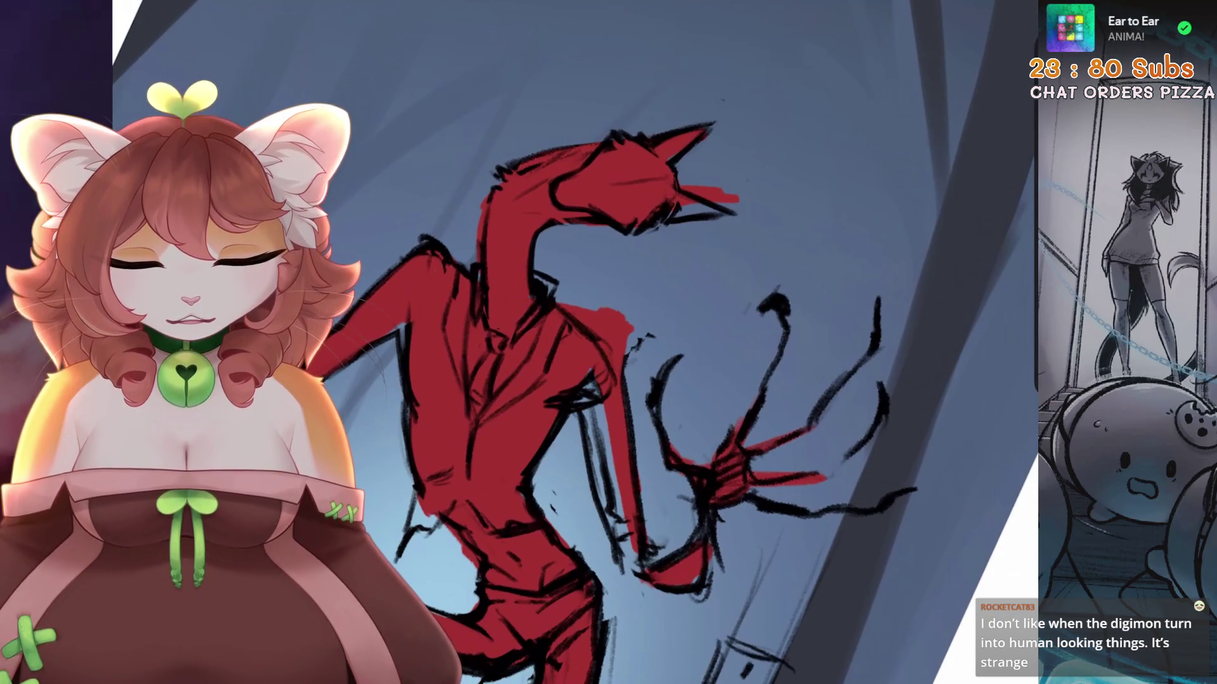
key("ctrl+z")
key("ctrl+z")
key("ctrl+z")
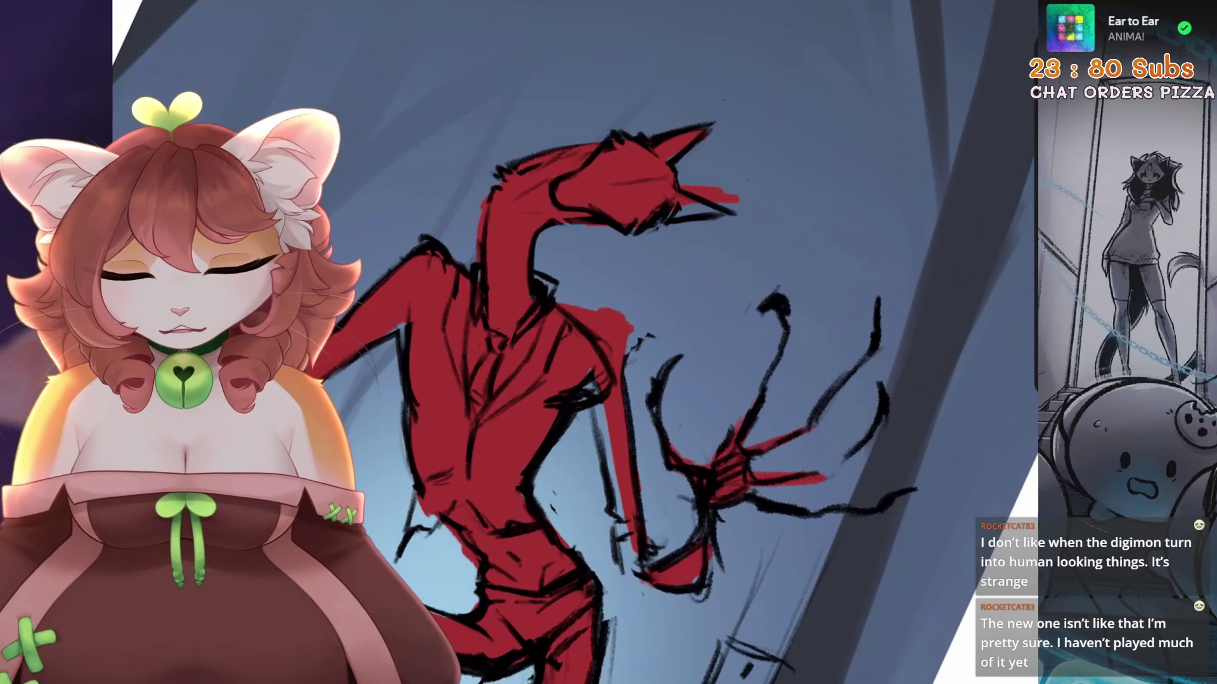
Darken the vertical lines running down the figure's body, discarding one extra stroke
scroll(634, 342, "down", 2)
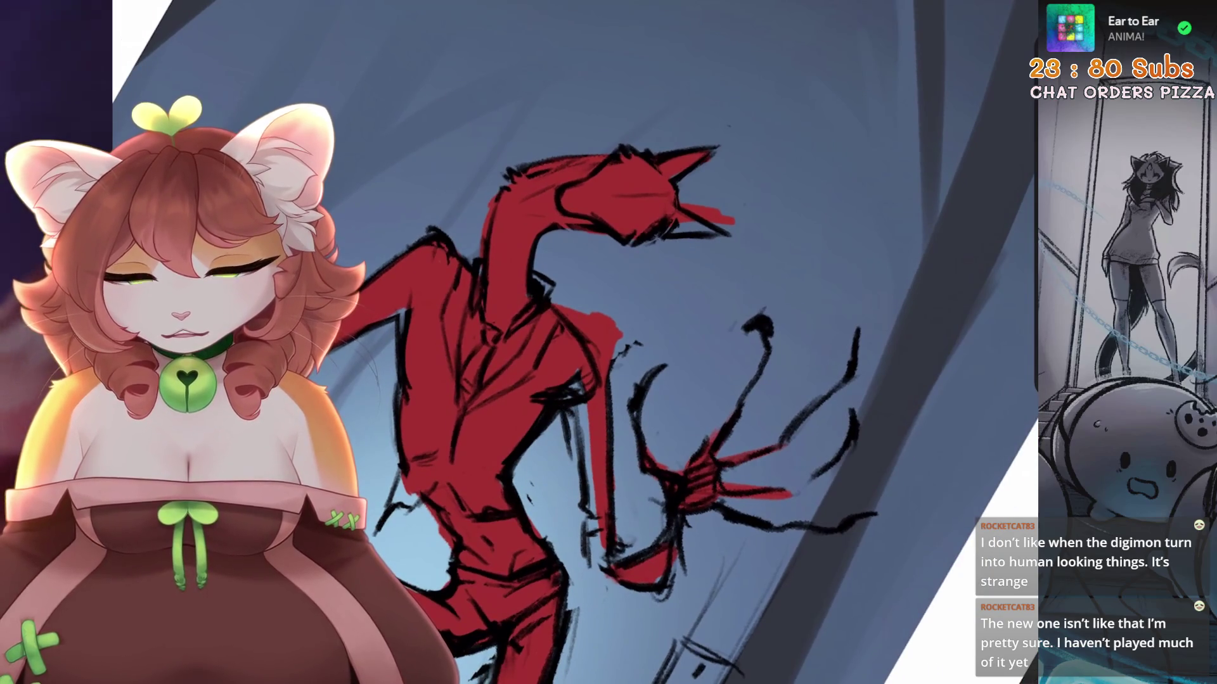
left_click_drag(600, 394, 600, 513)
mouse_move(559, 422)
left_mouse_down()
mouse_move(570, 513)
mouse_move(592, 557)
left_mouse_up()
scroll(634, 342, "up", 2)
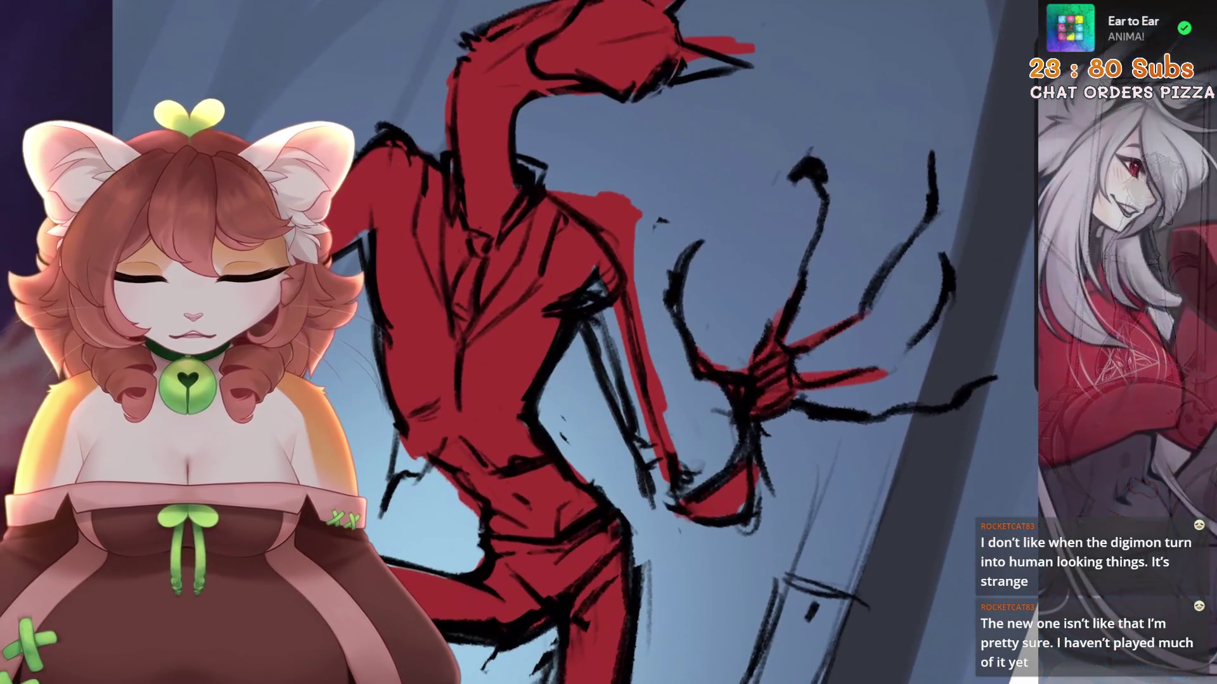
scroll(634, 342, "up", 1)
mouse_move(633, 361)
left_mouse_down()
mouse_move(637, 523)
mouse_move(659, 548)
left_mouse_up()
key("ctrl+z")
Freehand-select the creature's torso
scroll(633, 342, "down", 3)
scroll(633, 342, "up", 2)
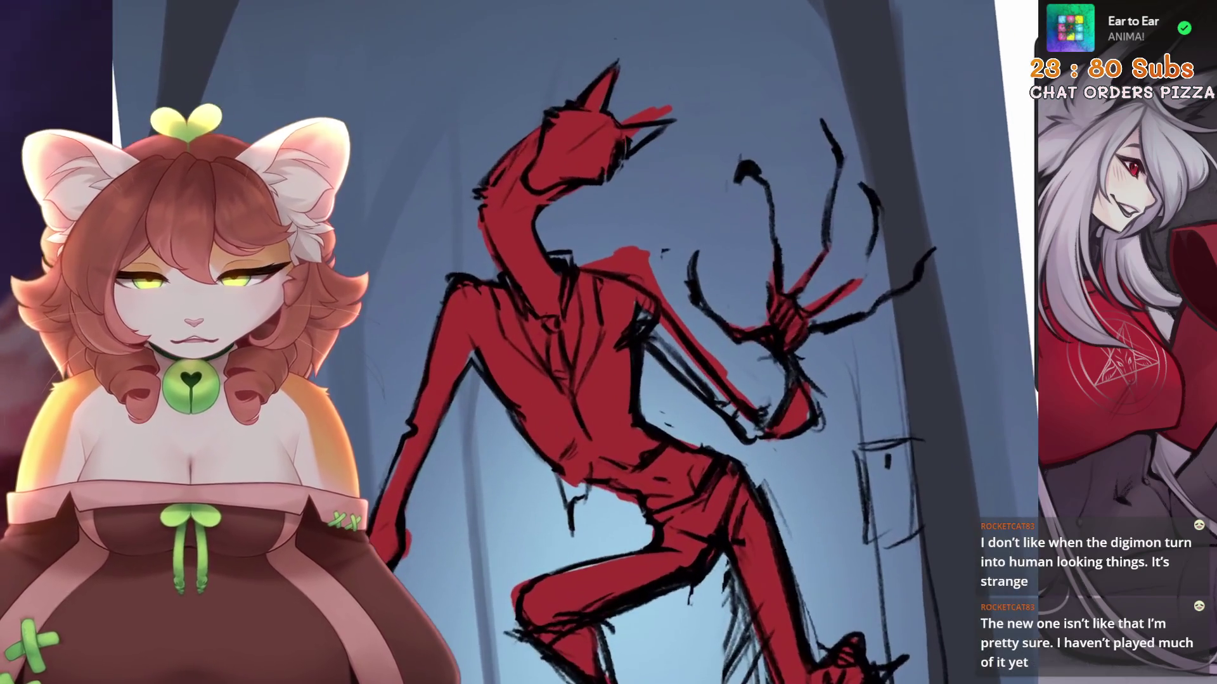
scroll(634, 342, "down", 3)
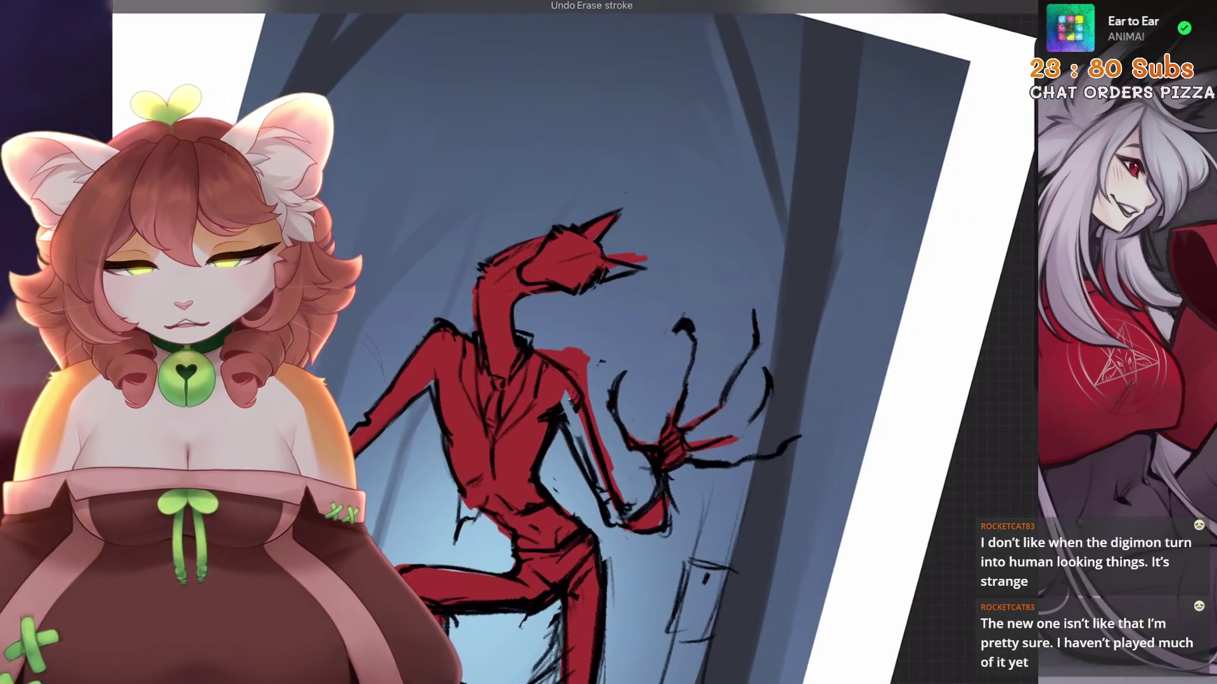
scroll(634, 342, "up", 1)
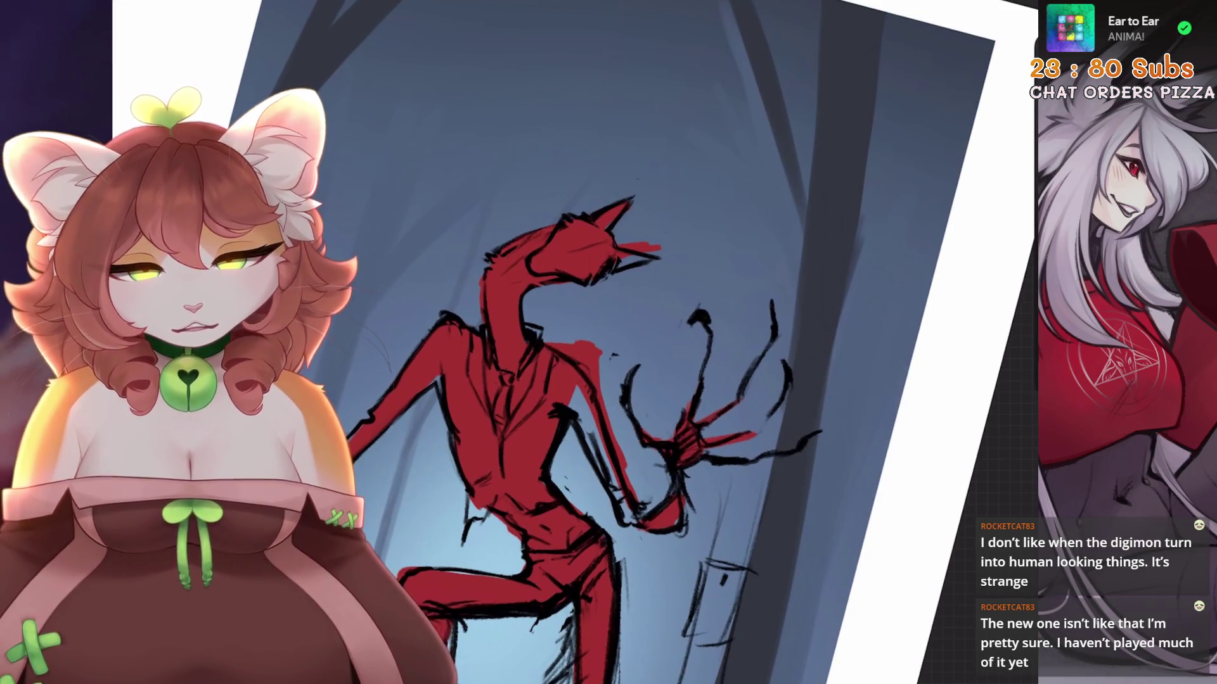
scroll(633, 342, "up", 3)
key("s")
mouse_move(602, 442)
left_mouse_down()
mouse_move(653, 310)
mouse_move(553, 320)
mouse_move(599, 485)
left_mouse_up()
Warp the selected torso, bending it and pulling its upper and lower right corners outward, then apply
key("v")
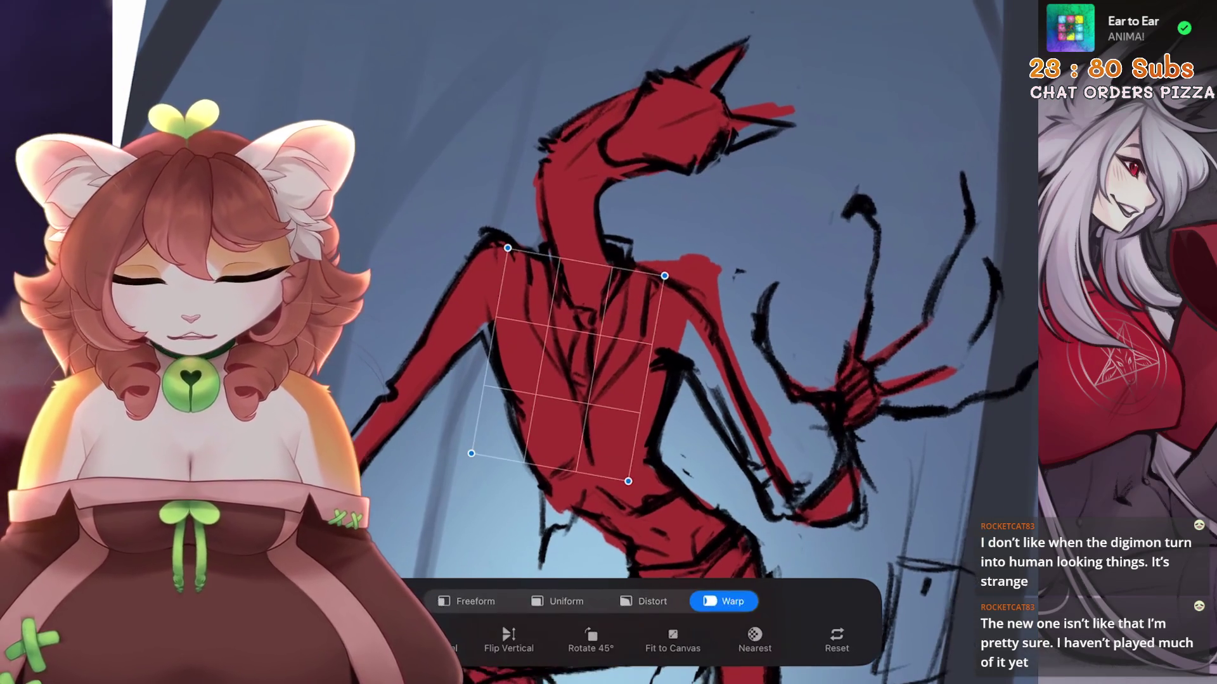
left_click_drag(571, 355, 563, 363)
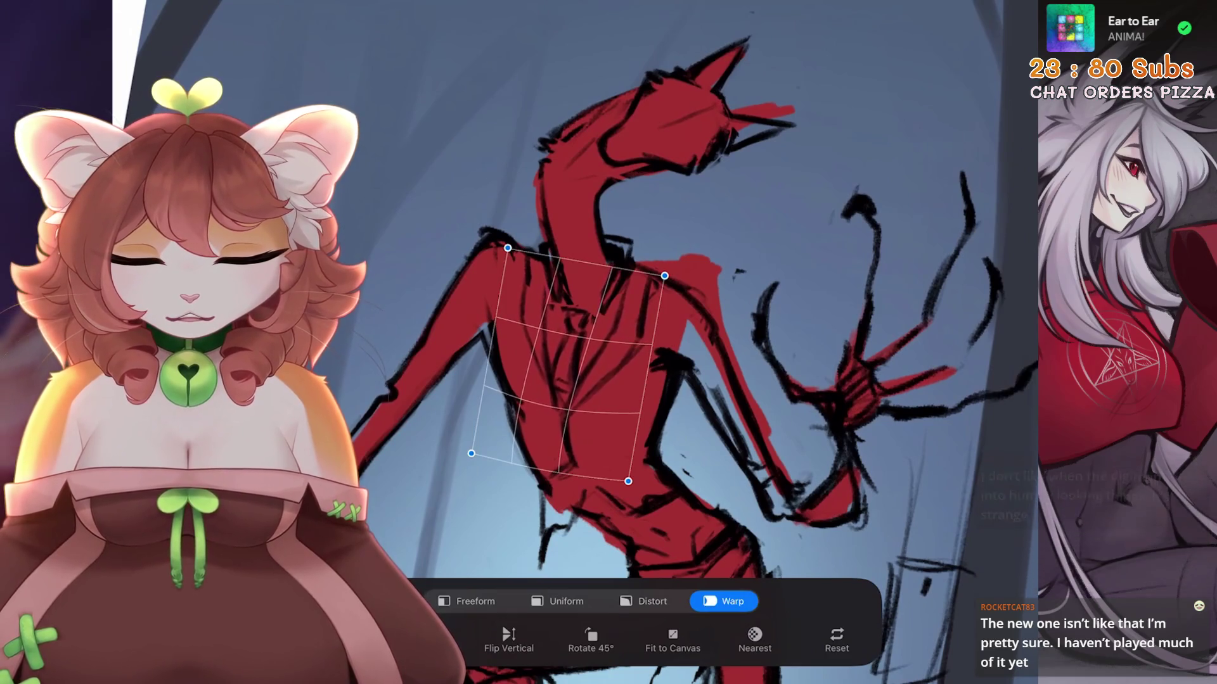
left_click_drag(494, 330, 544, 355)
left_click_drag(664, 276, 675, 277)
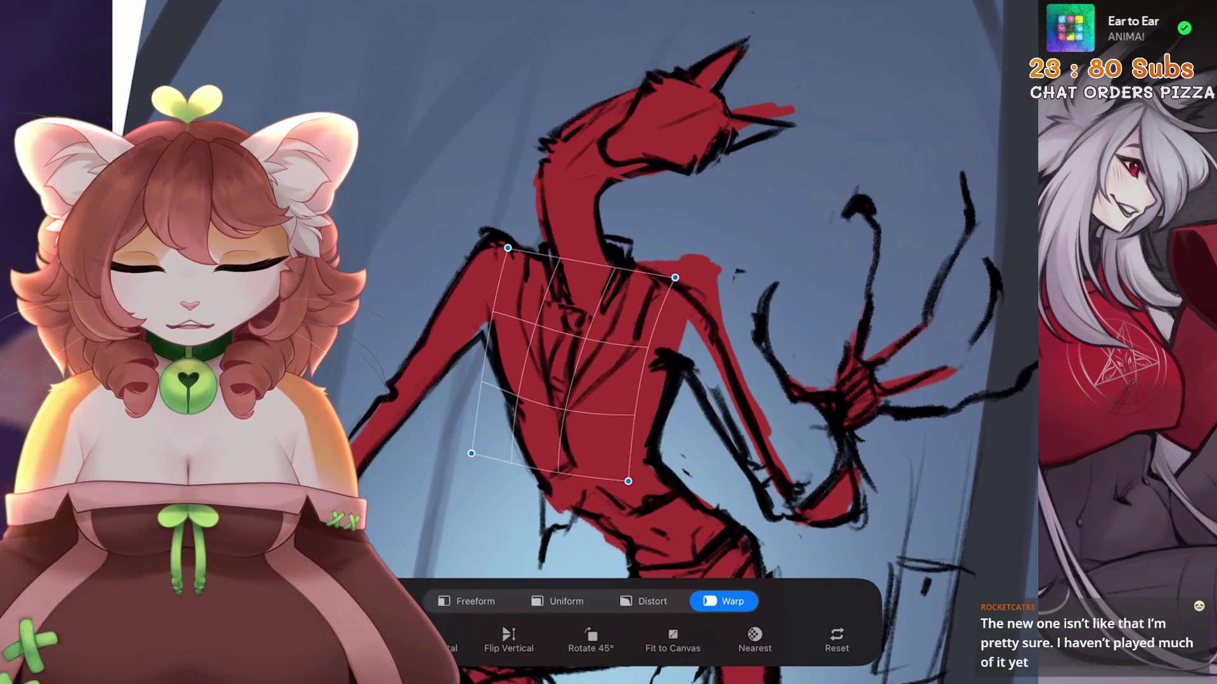
left_click_drag(563, 405, 581, 408)
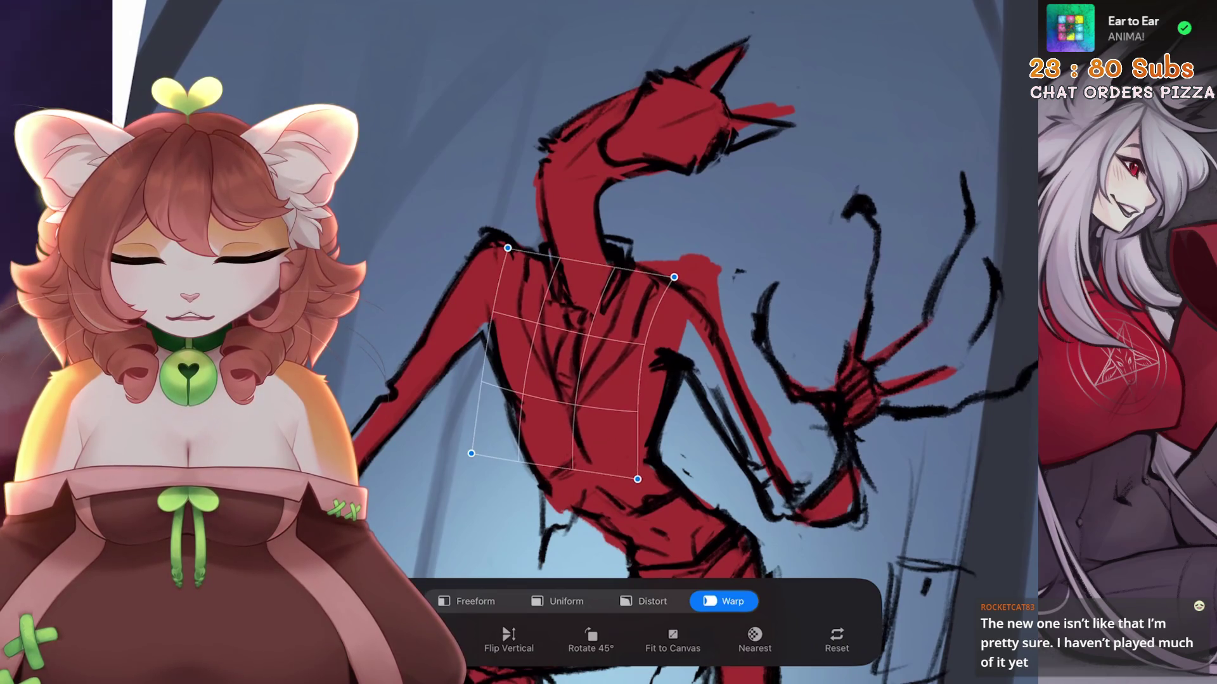
mouse_move(570, 361)
left_mouse_down()
mouse_move(569, 299)
mouse_move(504, 351)
left_mouse_up()
mouse_move(570, 317)
left_mouse_down()
mouse_move(602, 286)
mouse_move(634, 329)
mouse_move(659, 317)
left_mouse_up()
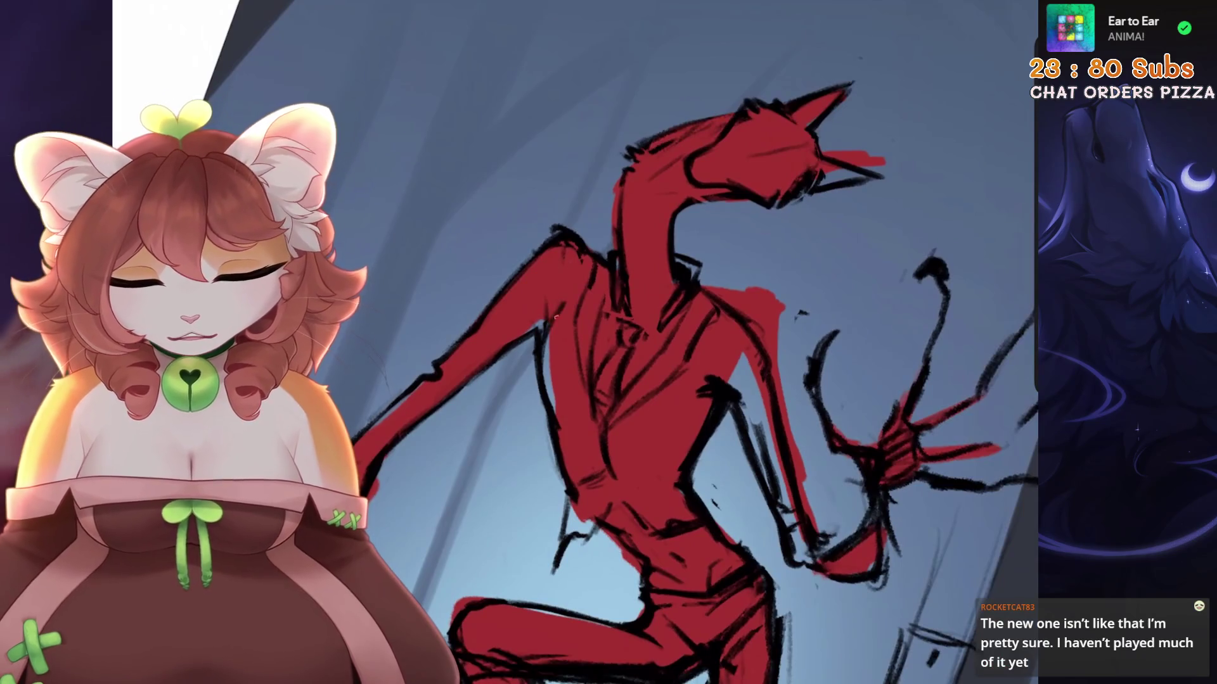
Undo a stray stroke and sketch outlines along the left arm and torso
scroll(697, 342, "up", 3)
key("ctrl+z")
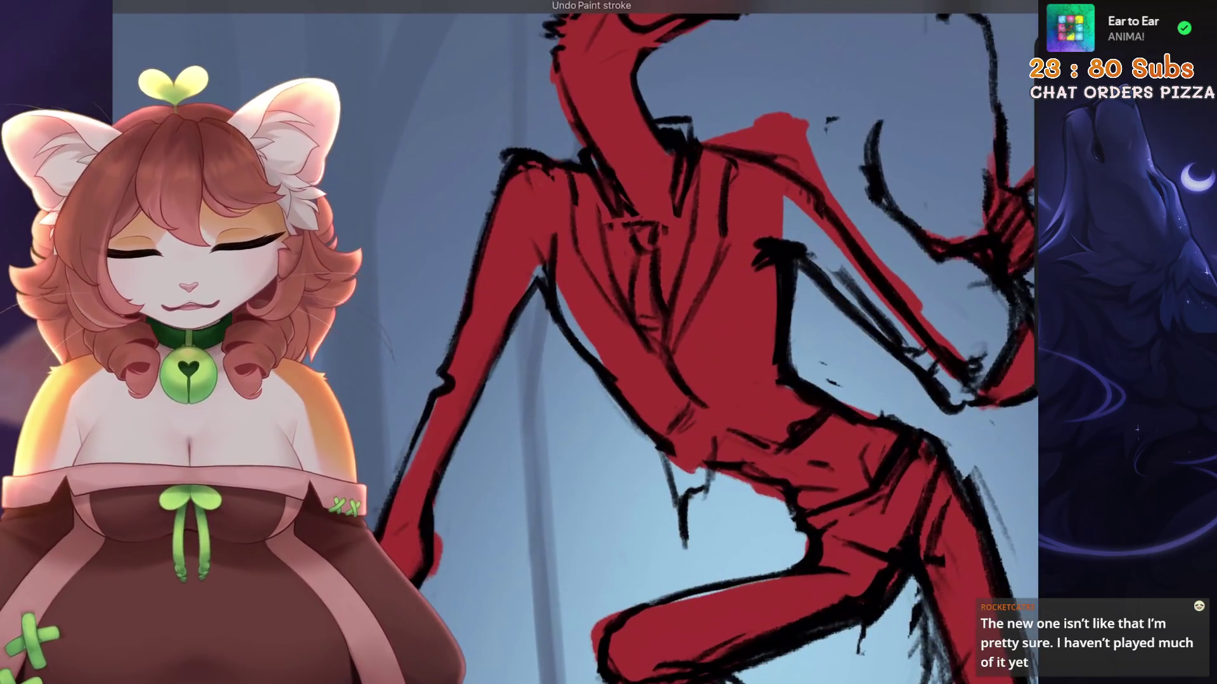
scroll(575, 342, "up", 2)
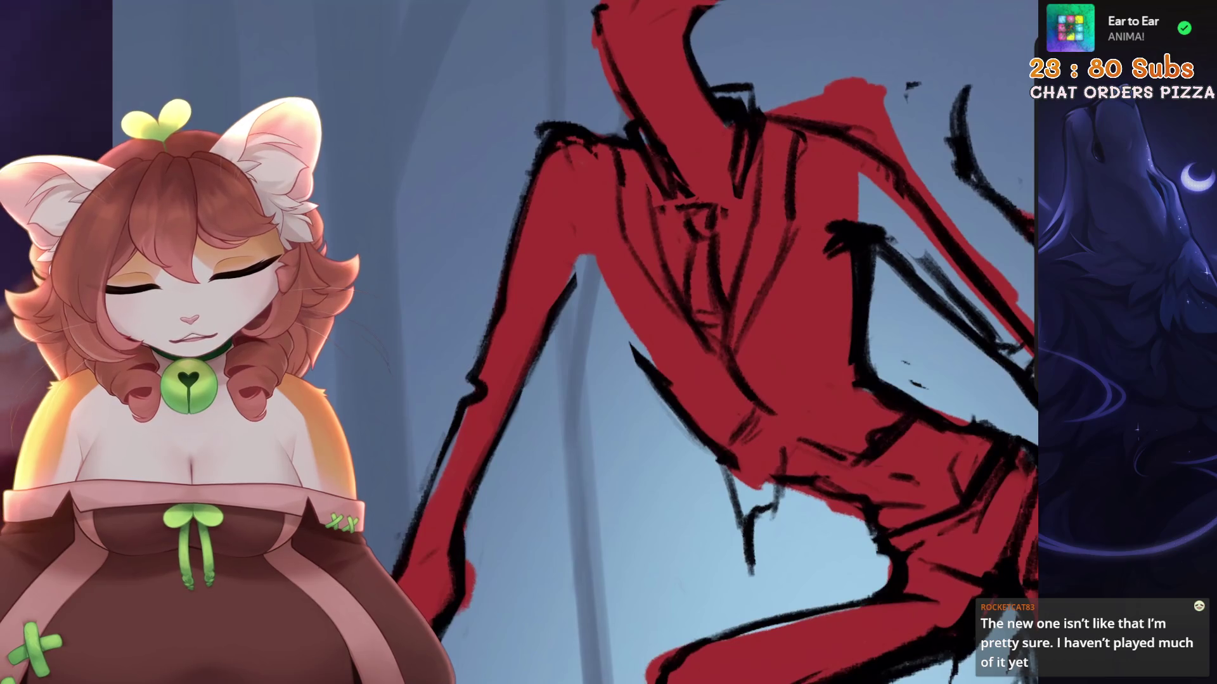
mouse_move(651, 383)
left_mouse_down()
mouse_move(591, 253)
mouse_move(590, 178)
mouse_move(542, 178)
mouse_move(521, 275)
left_mouse_up()
Make Layer 8, the red fill layer, the active layer
scroll(716, 342, "down", 1)
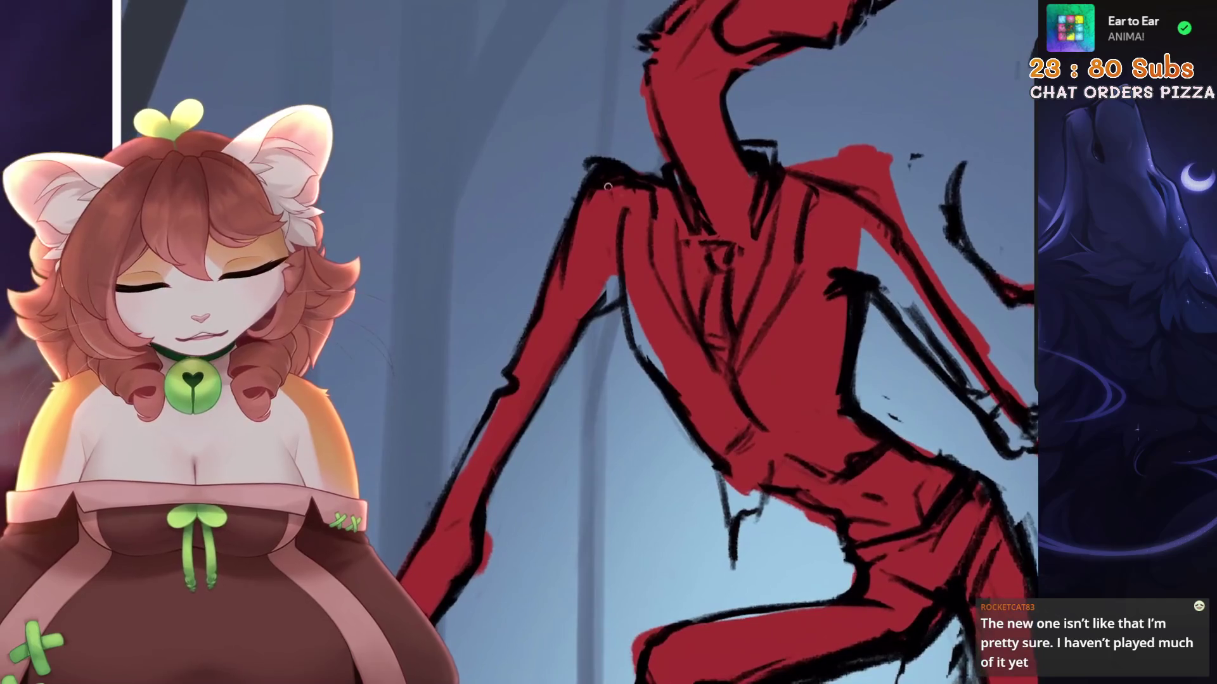
scroll(716, 342, "down", 3)
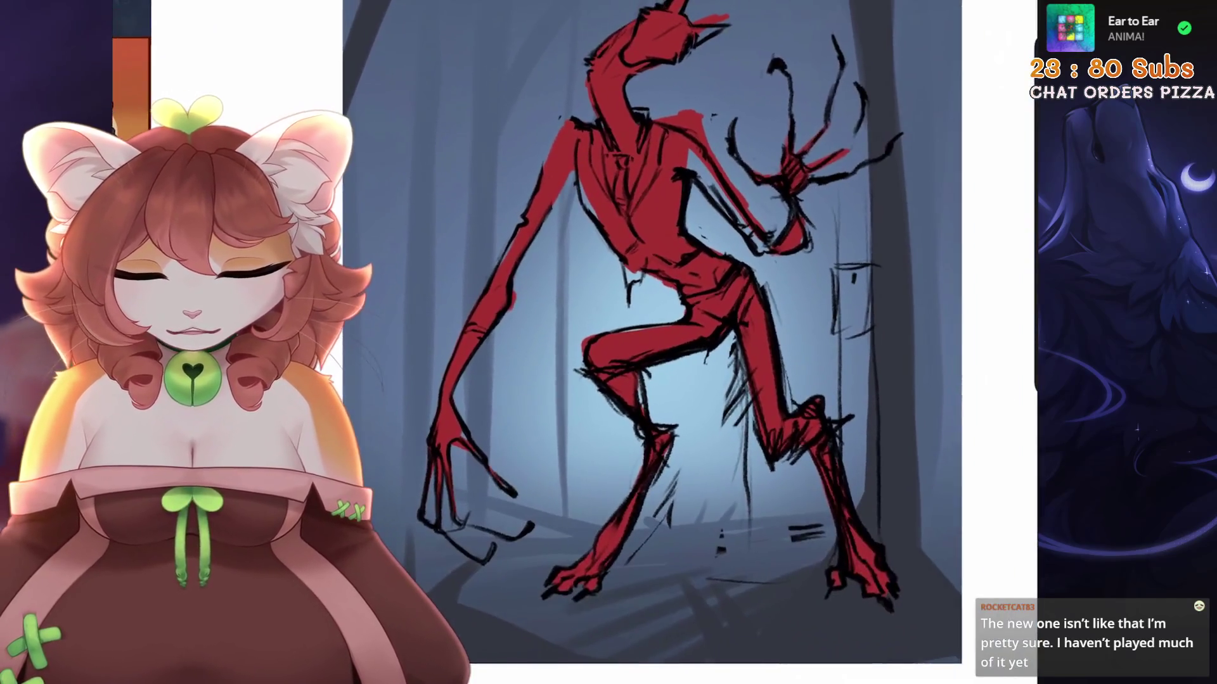
scroll(715, 342, "up", 2)
key("l")
left_click(863, 221)
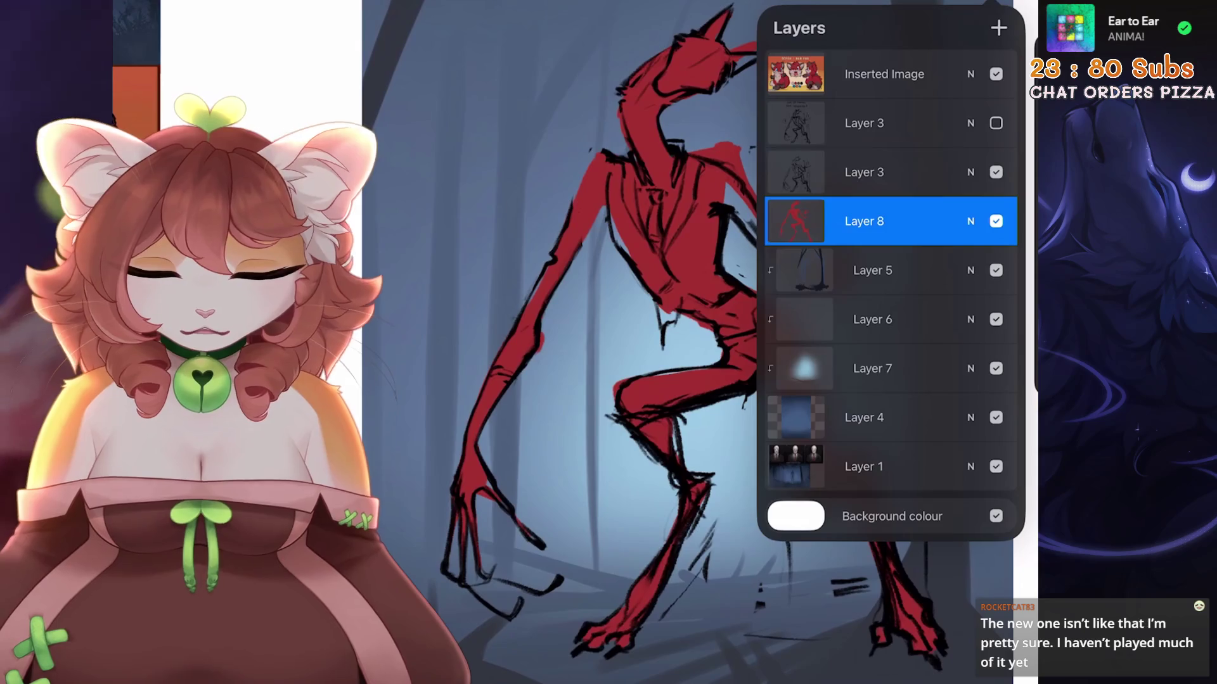
Lasso the left arm on Layers 3 and 8 and move it slightly right and down with a Uniform transform
left_click_drag(823, 172, 919, 172)
key("s")
mouse_move(577, 328)
left_mouse_down()
mouse_move(482, 253)
mouse_move(374, 519)
mouse_move(418, 158)
mouse_move(567, 102)
mouse_move(500, 120)
mouse_move(489, 106)
left_mouse_up()
scroll(697, 342, "down", 2)
key("v")
left_click(566, 602)
left_click_drag(482, 326, 497, 334)
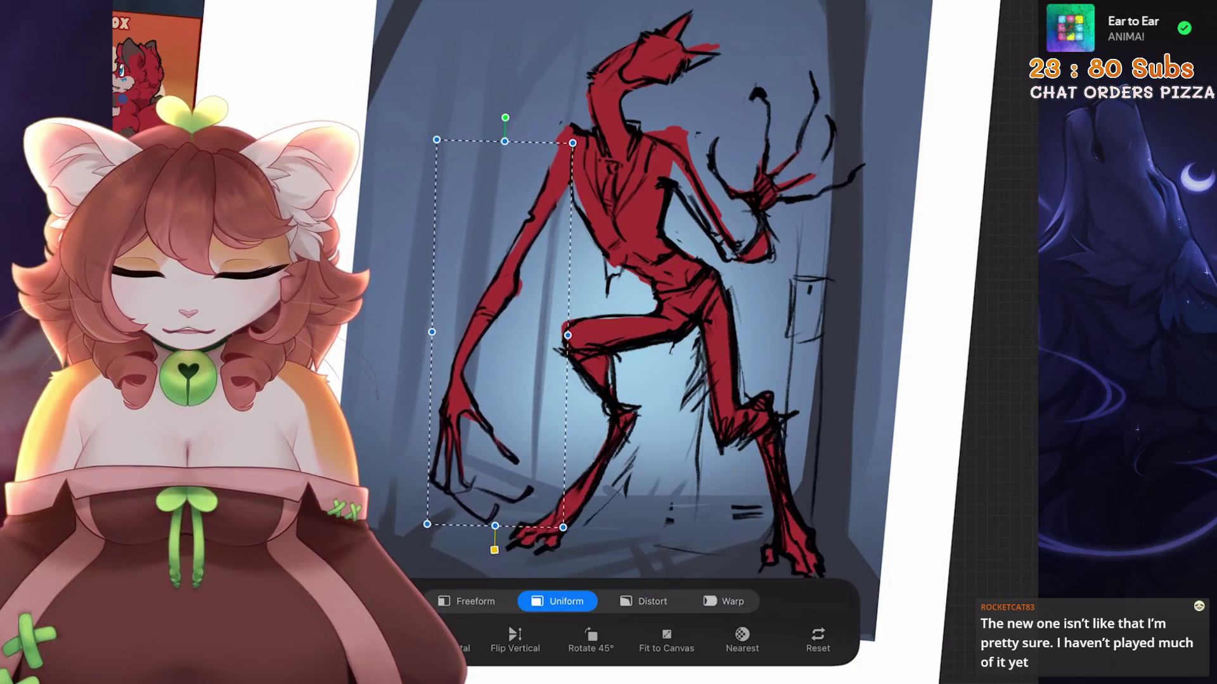
left_click(998, 6)
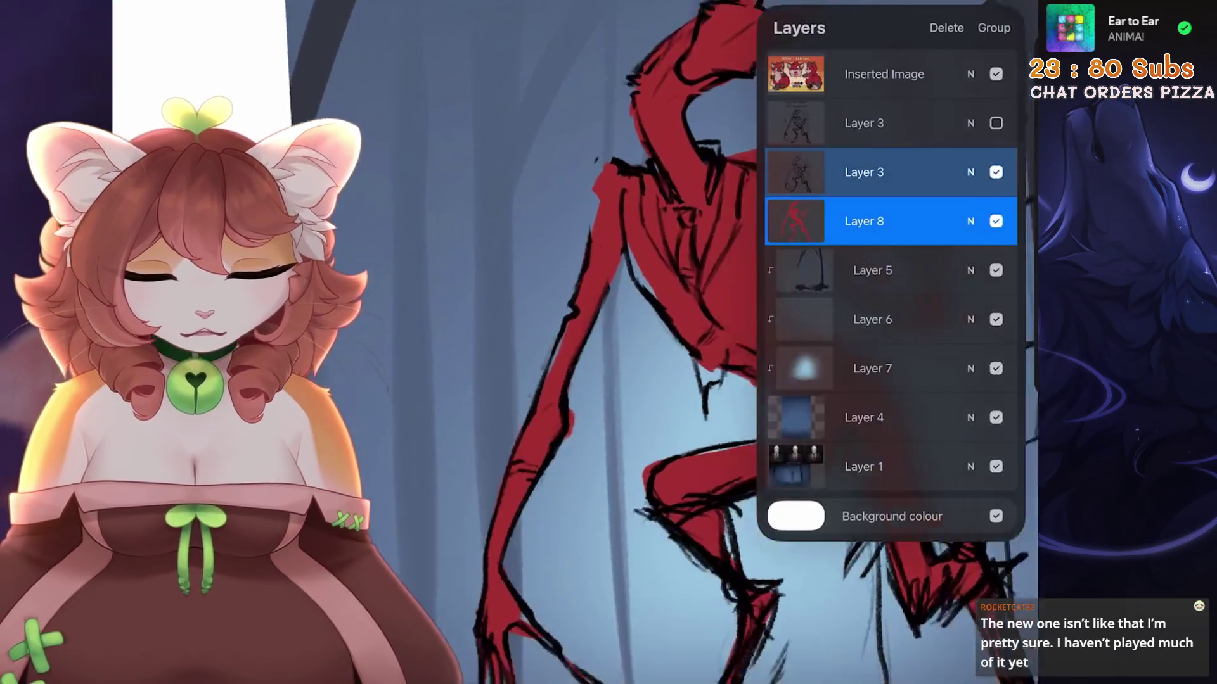
Reselect the left arm and reshape it with another transform
scroll(634, 342, "down", 3)
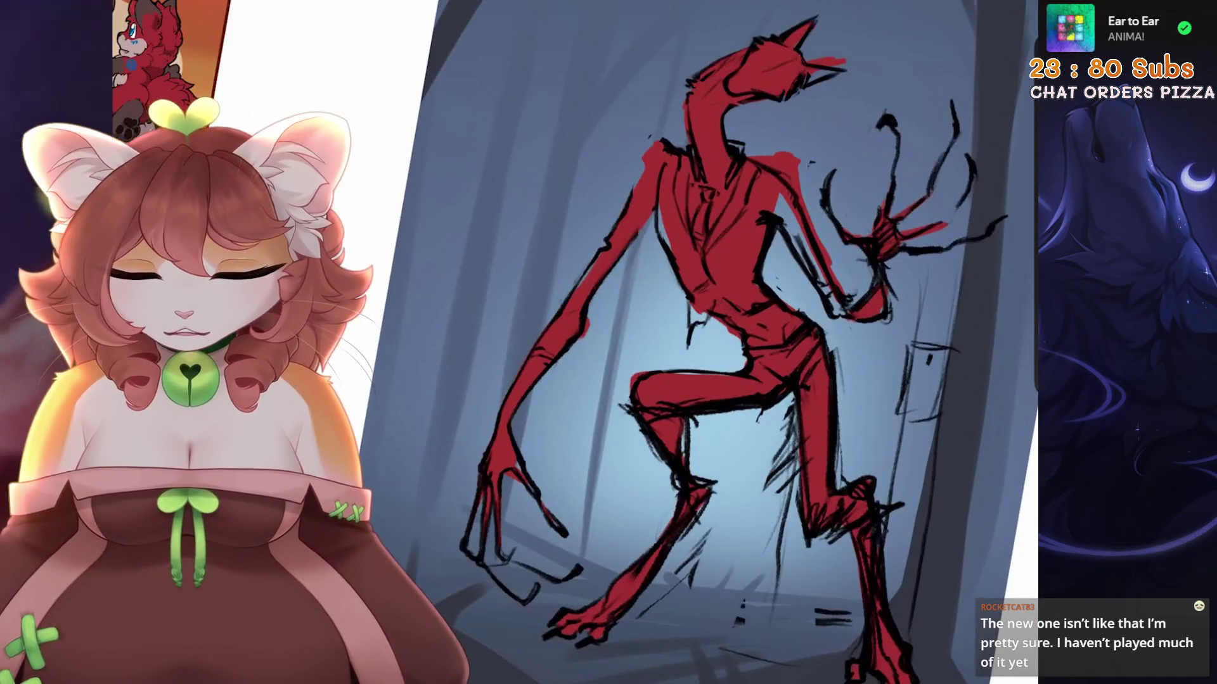
scroll(634, 342, "up", 2)
key("s")
mouse_move(557, 308)
left_mouse_down()
mouse_move(453, 550)
mouse_move(554, 500)
mouse_move(557, 308)
left_mouse_up()
key("v")
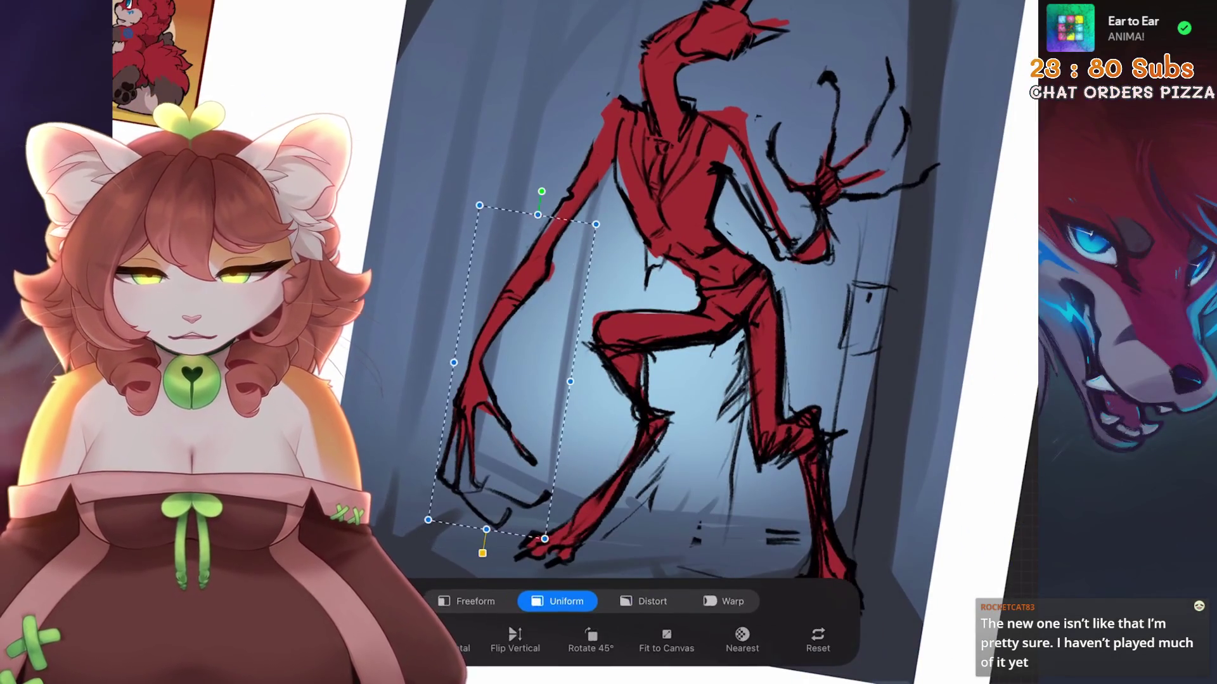
left_click_drag(490, 526, 492, 498)
scroll(634, 342, "down", 3)
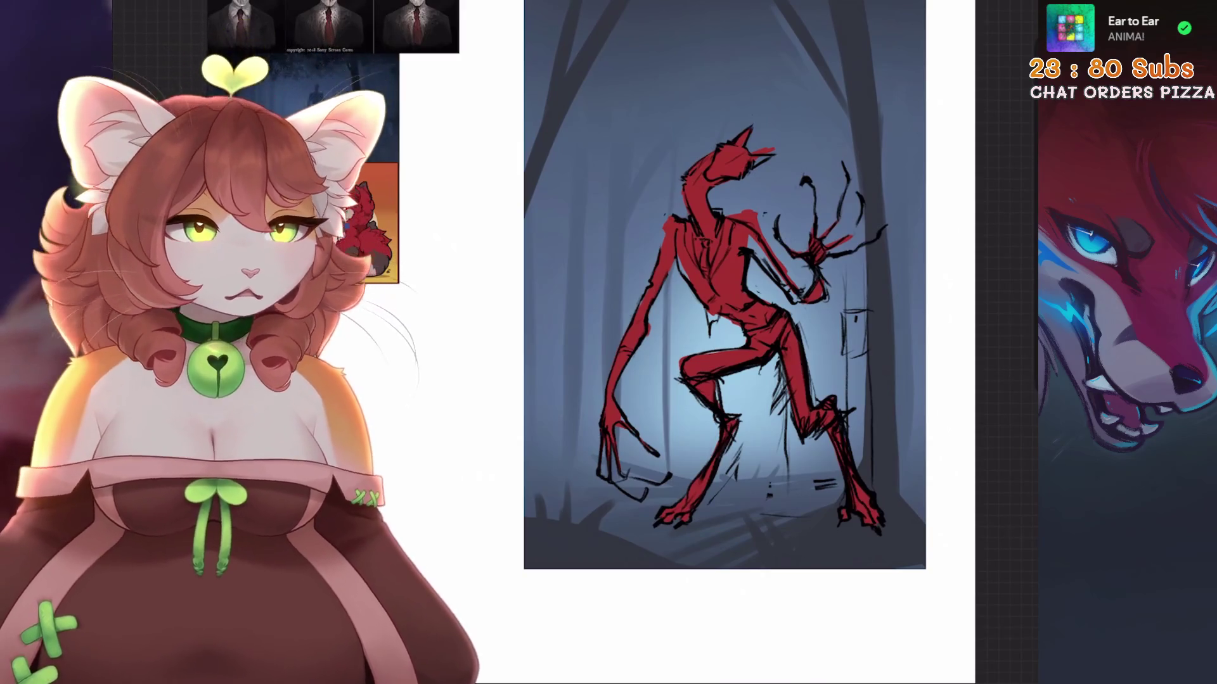
scroll(723, 285, "up", 5)
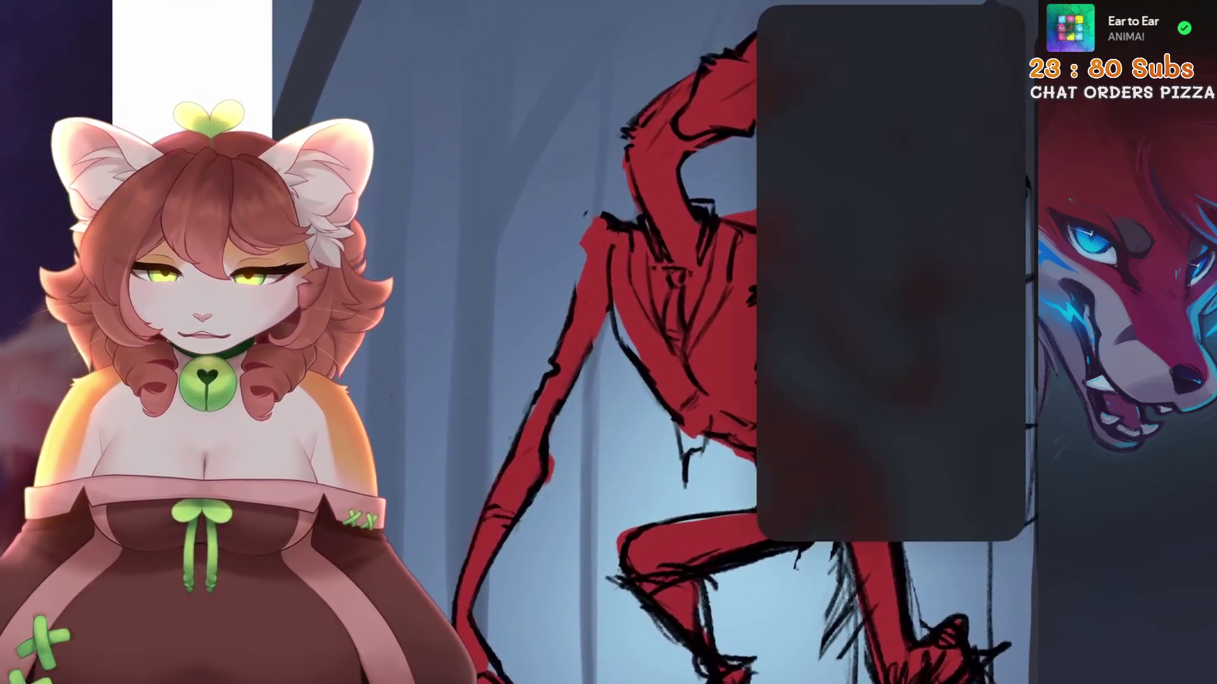
Switch to the linework Layer 3 and zoom in on the figure's torso
key("l")
left_click(863, 172)
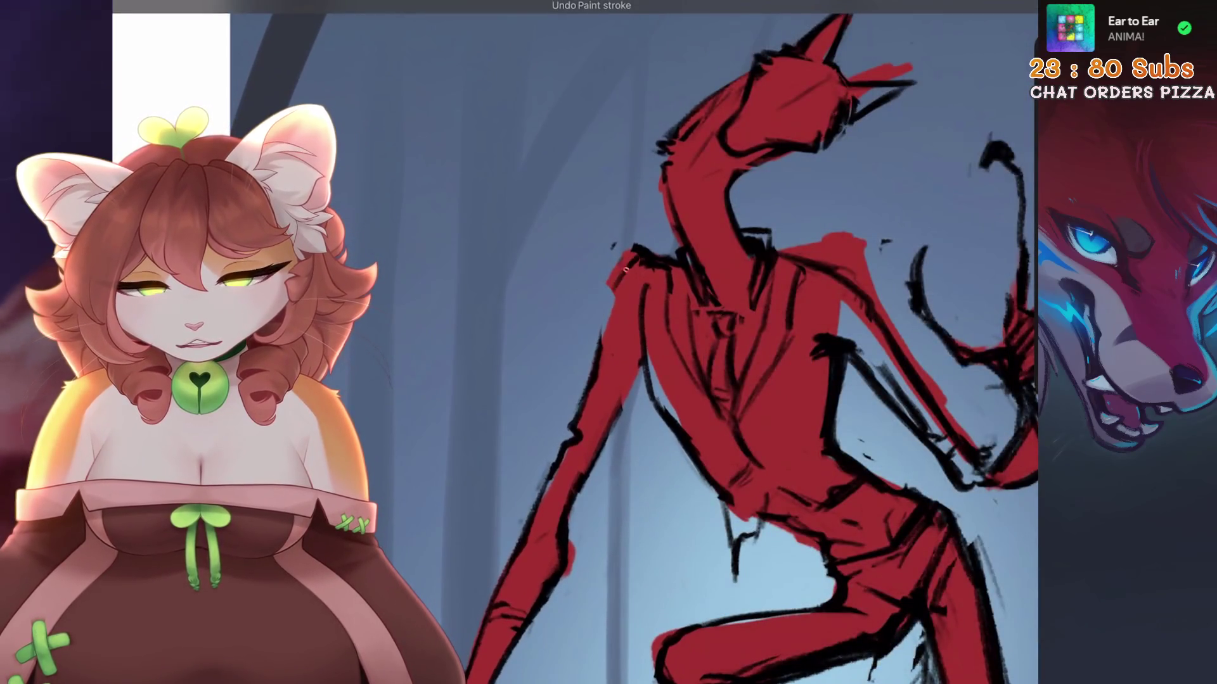
scroll(633, 384, "up", 1)
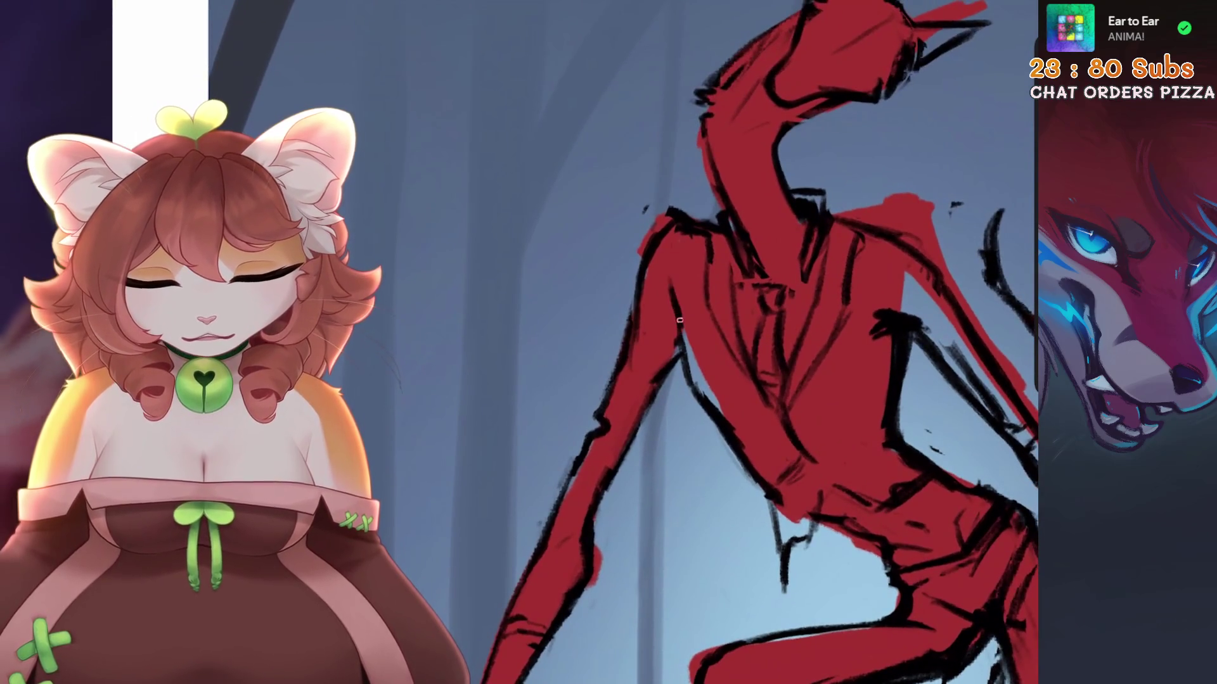
key("ctrl+0")
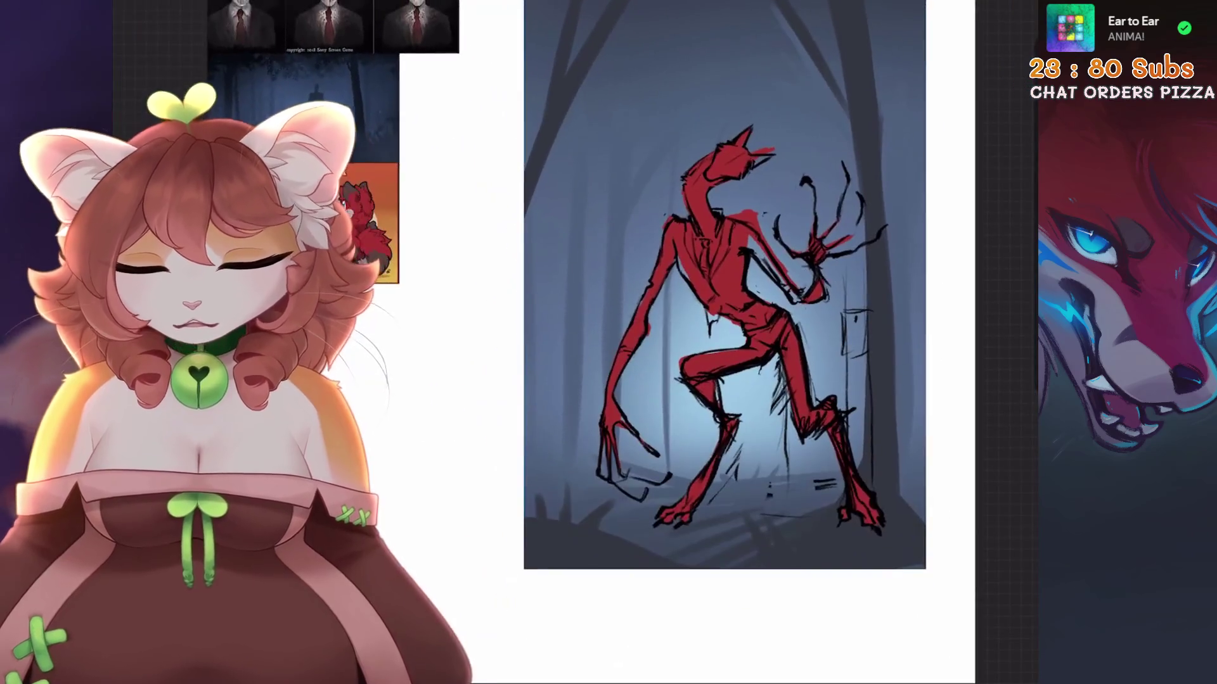
key("ctrl+0")
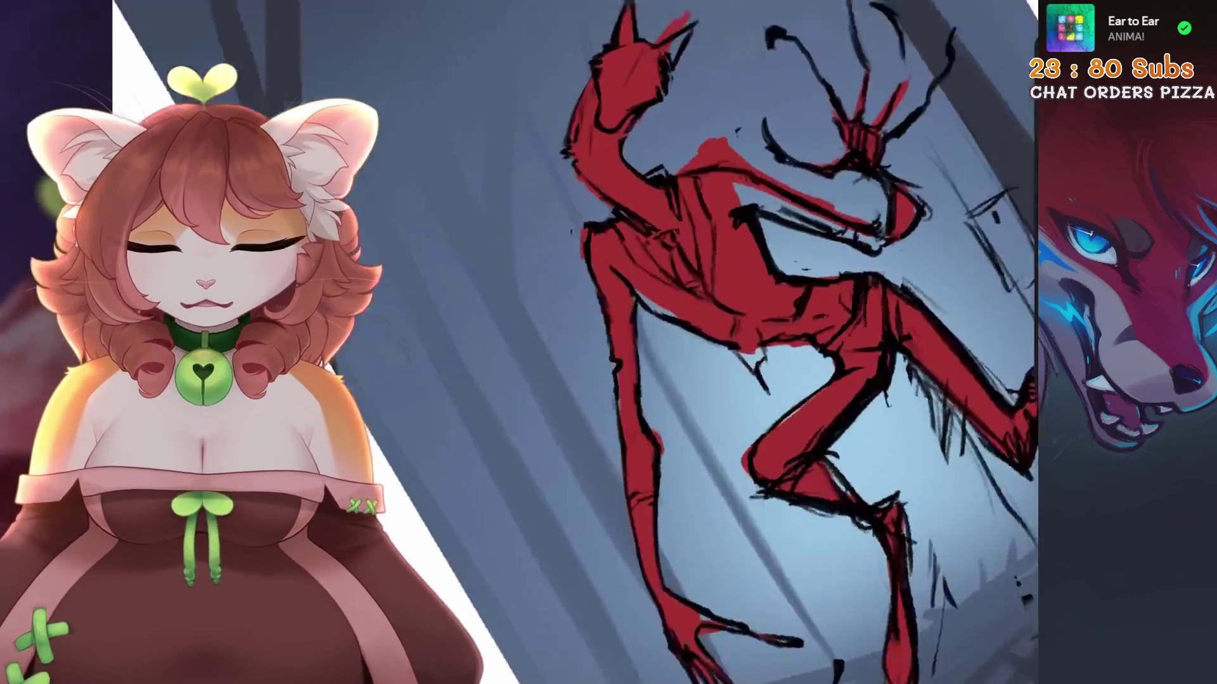
scroll(649, 238, "up", 1)
scroll(650, 238, "up", 1)
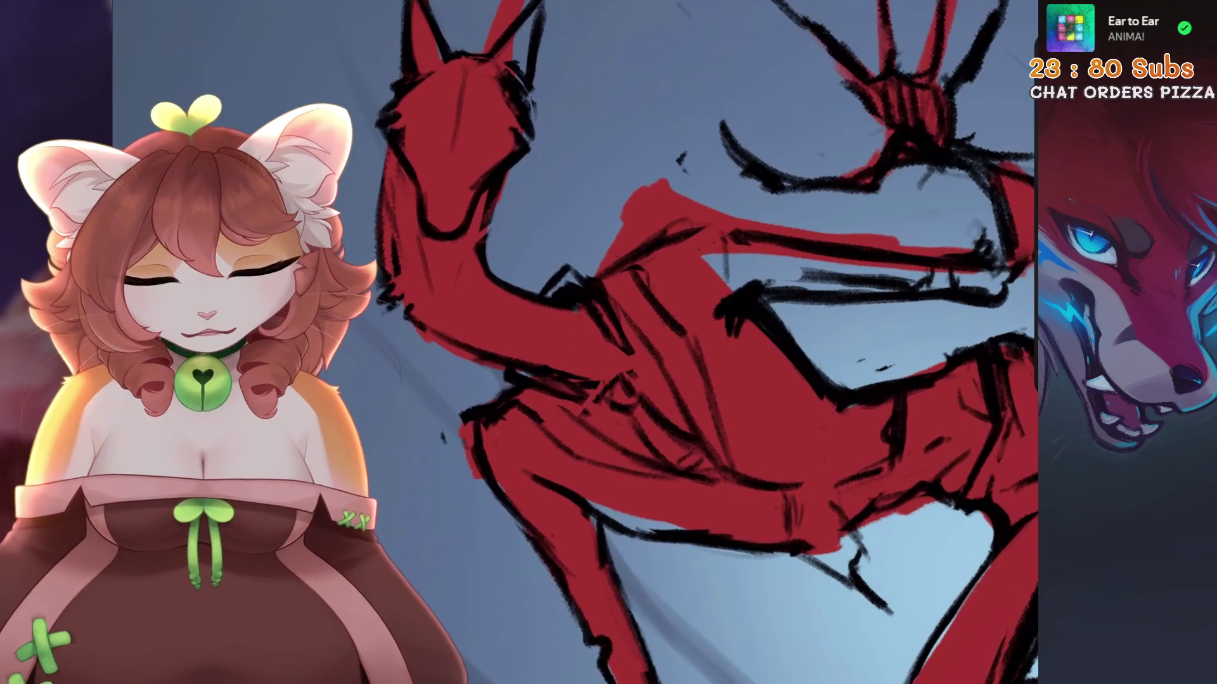
scroll(650, 238, "down", 2)
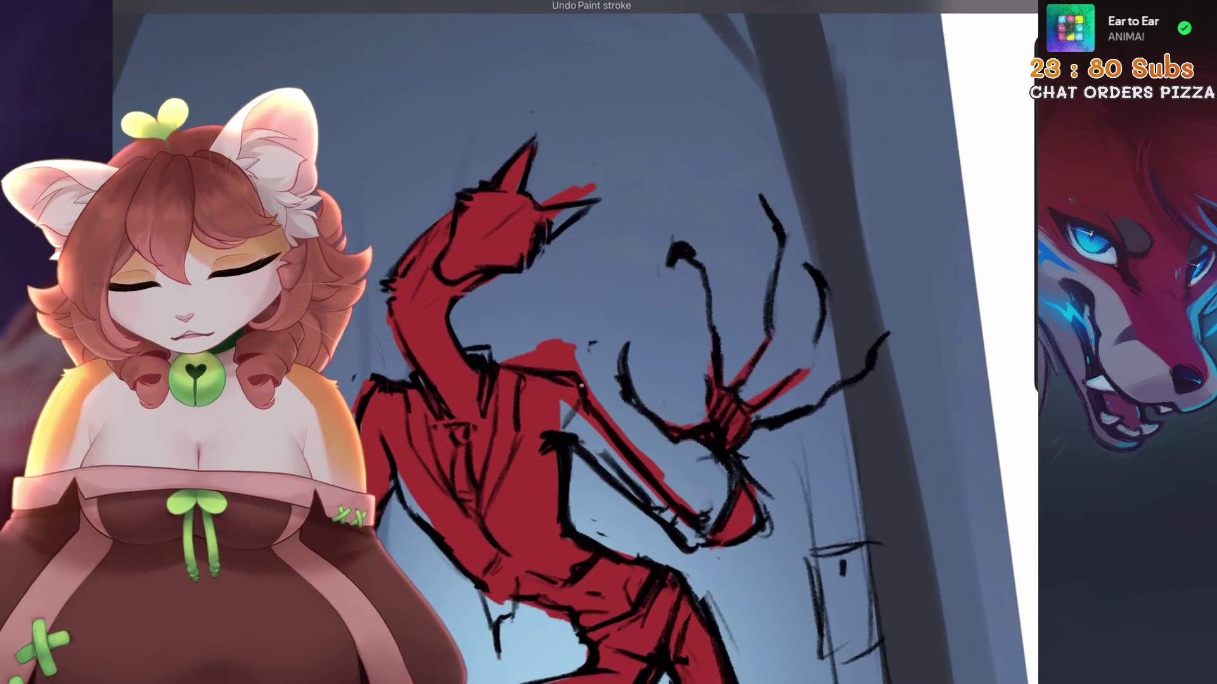
scroll(575, 342, "up", 1)
Sketch short dark lines down the chest, undoing the attempts that don't fit
key("ctrl+z")
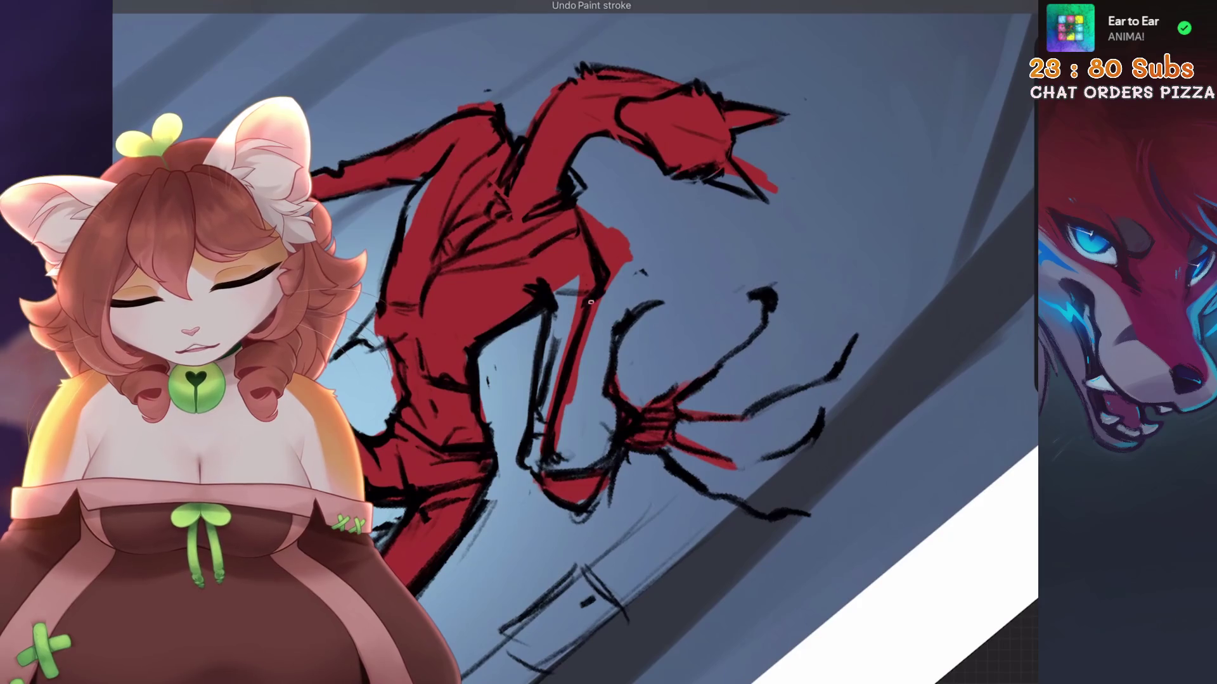
scroll(590, 302, "down", 2)
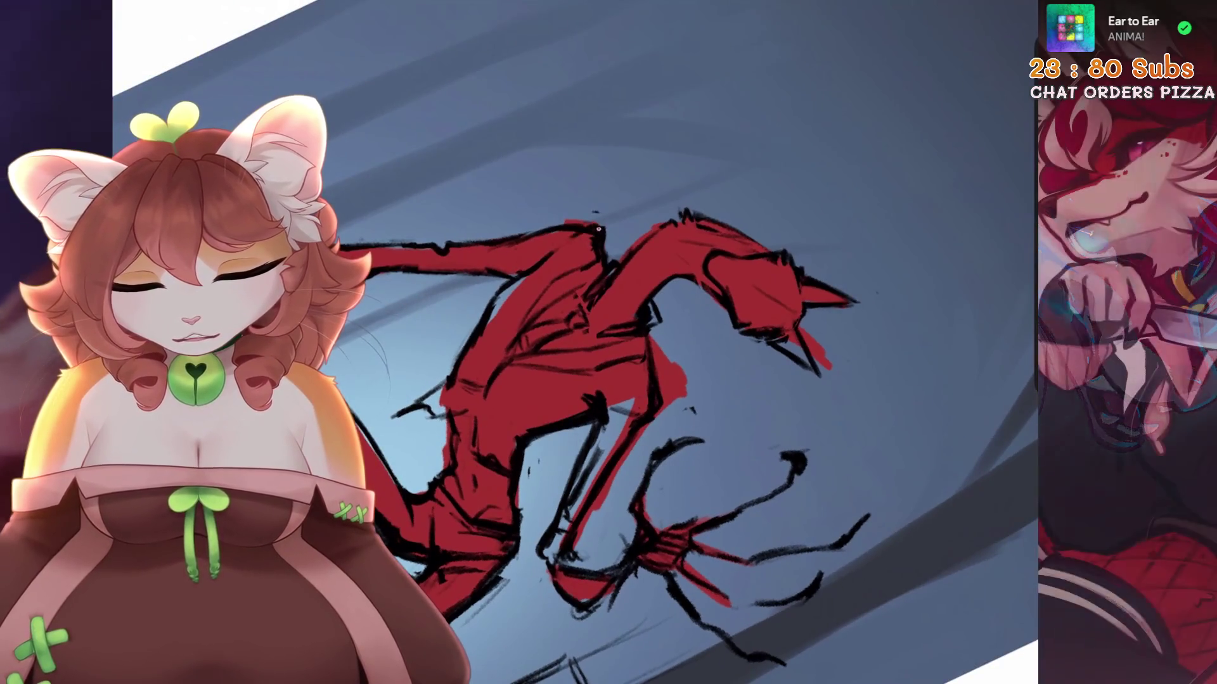
scroll(601, 233, "up", 2)
left_click_drag(732, 227, 700, 279)
key("ctrl+z")
mouse_move(716, 222)
left_mouse_down()
mouse_move(697, 279)
mouse_move(671, 292)
left_mouse_up()
scroll(697, 317, "up", 2)
mouse_move(757, 197)
left_mouse_down()
mouse_move(726, 237)
mouse_move(718, 284)
left_mouse_up()
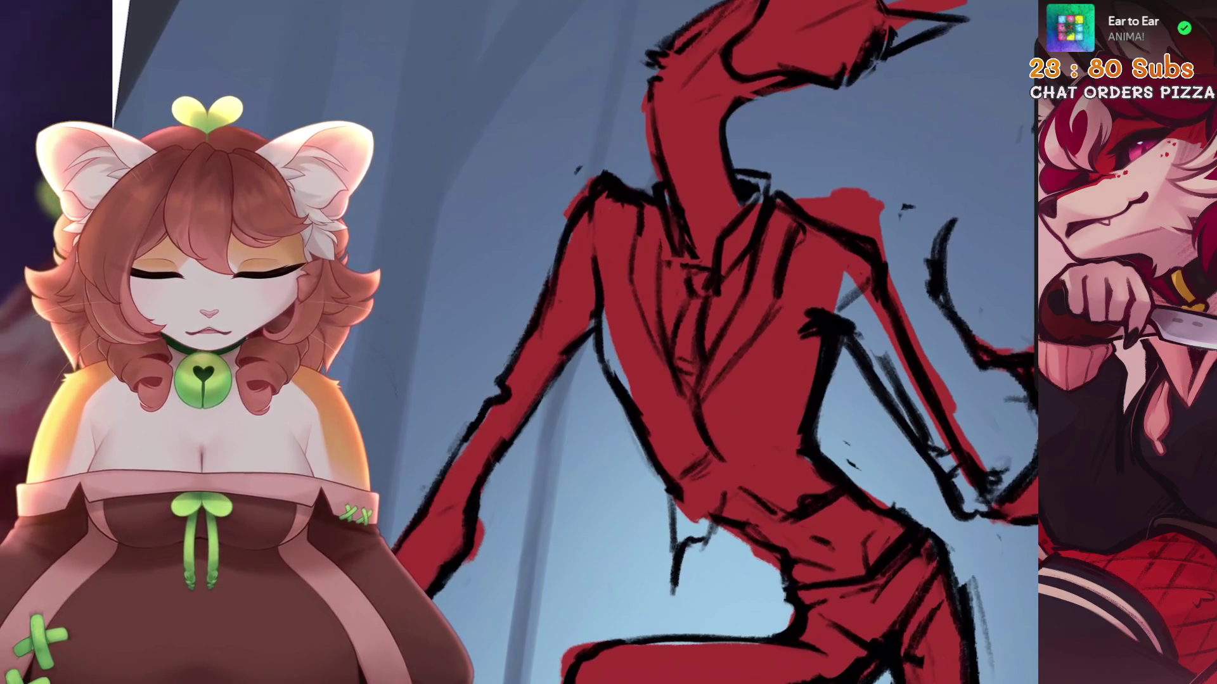
left_click_drag(670, 197, 653, 282)
scroll(710, 342, "up", 2)
key("ctrl+z")
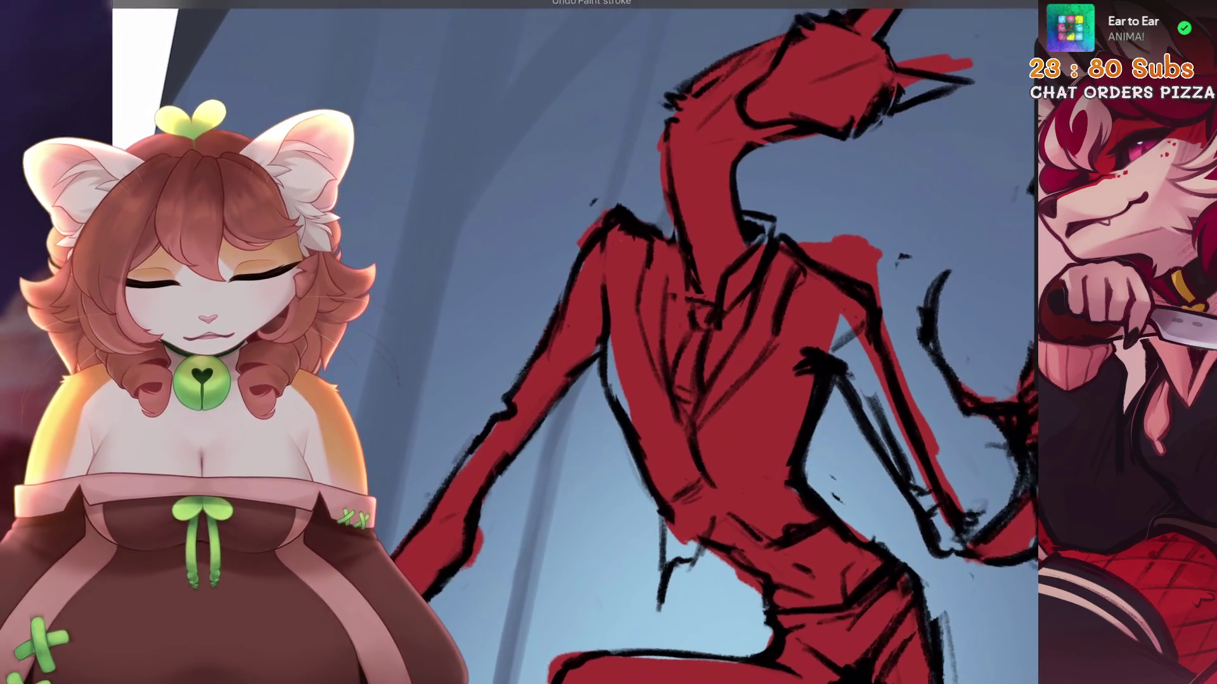
Add more dark strokes on the chest and remove the small stray one
scroll(710, 342, "down", 2)
mouse_move(679, 225)
left_mouse_down()
mouse_move(652, 269)
mouse_move(675, 311)
left_mouse_up()
left_click_drag(684, 261, 688, 304)
scroll(709, 342, "up", 2)
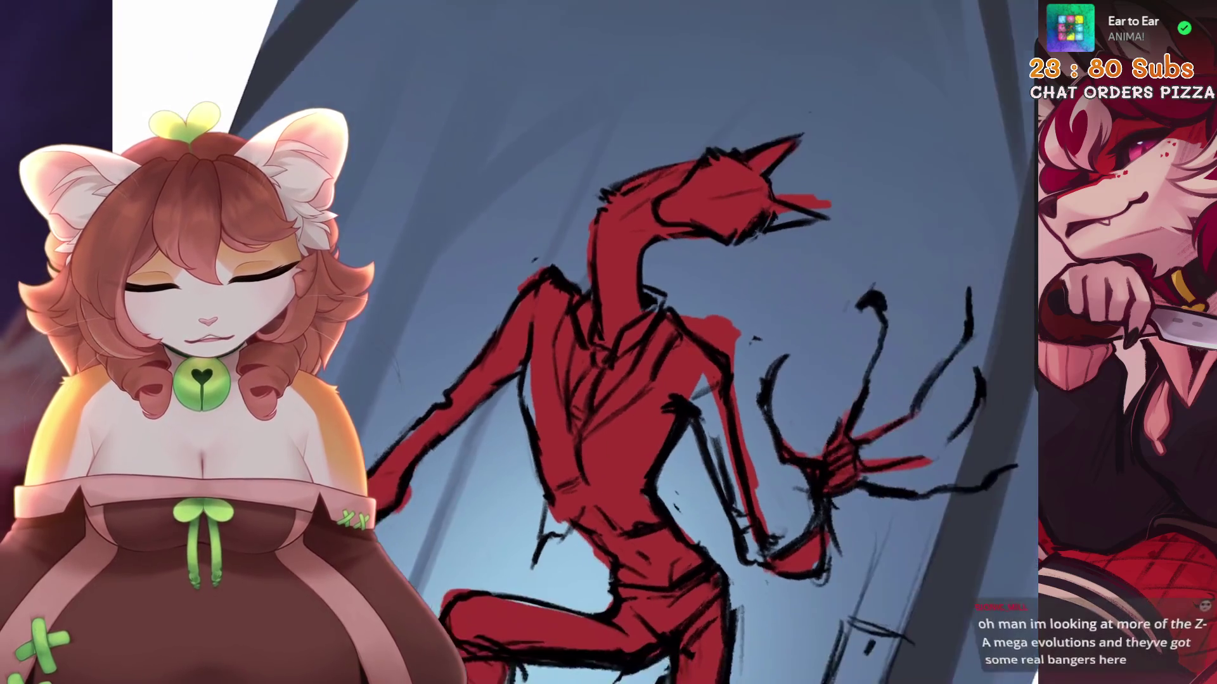
scroll(710, 342, "up", 2)
key("ctrl+z")
scroll(709, 342, "up", 3)
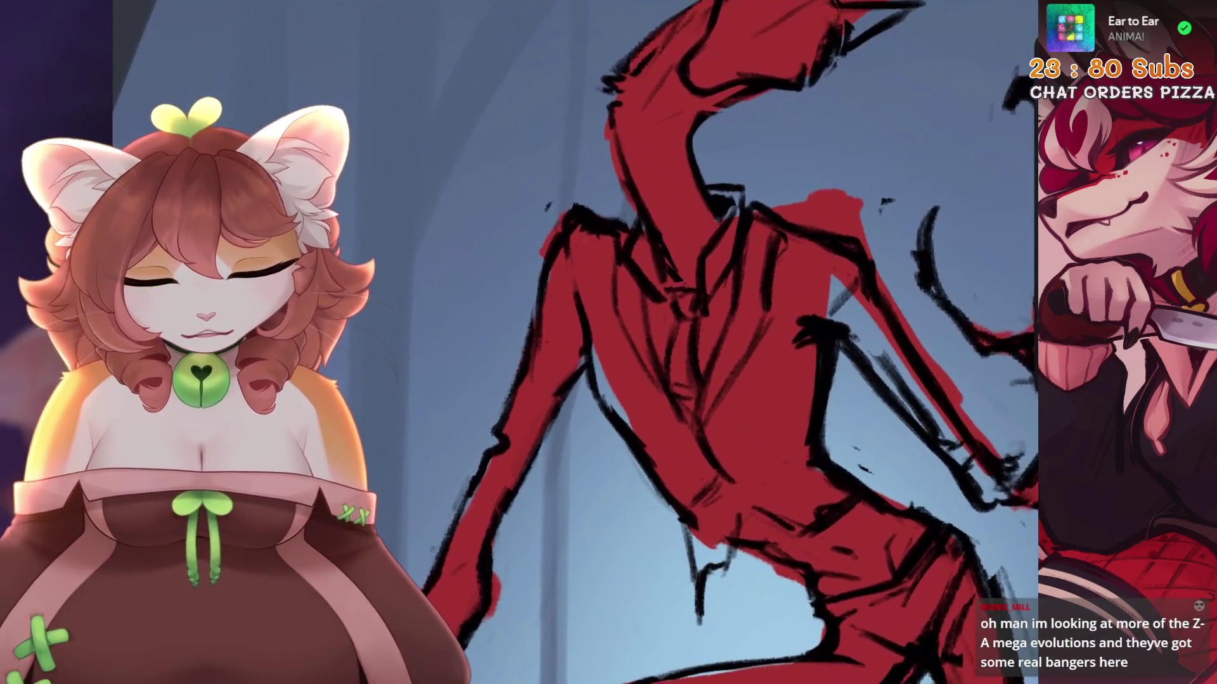
scroll(710, 342, "down", 2)
scroll(710, 343, "up", 2)
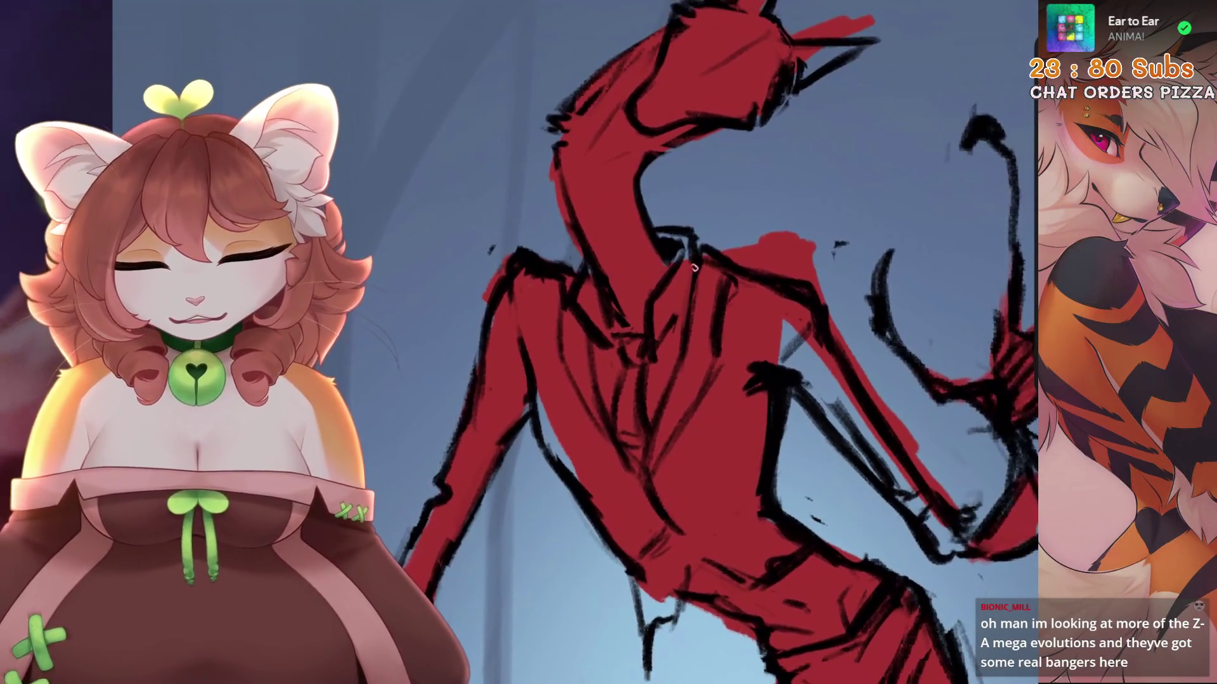
Remove the shoulder stroke and extend the dark outline down the torso with the 6B Stift 2 brush
key("ctrl+z")
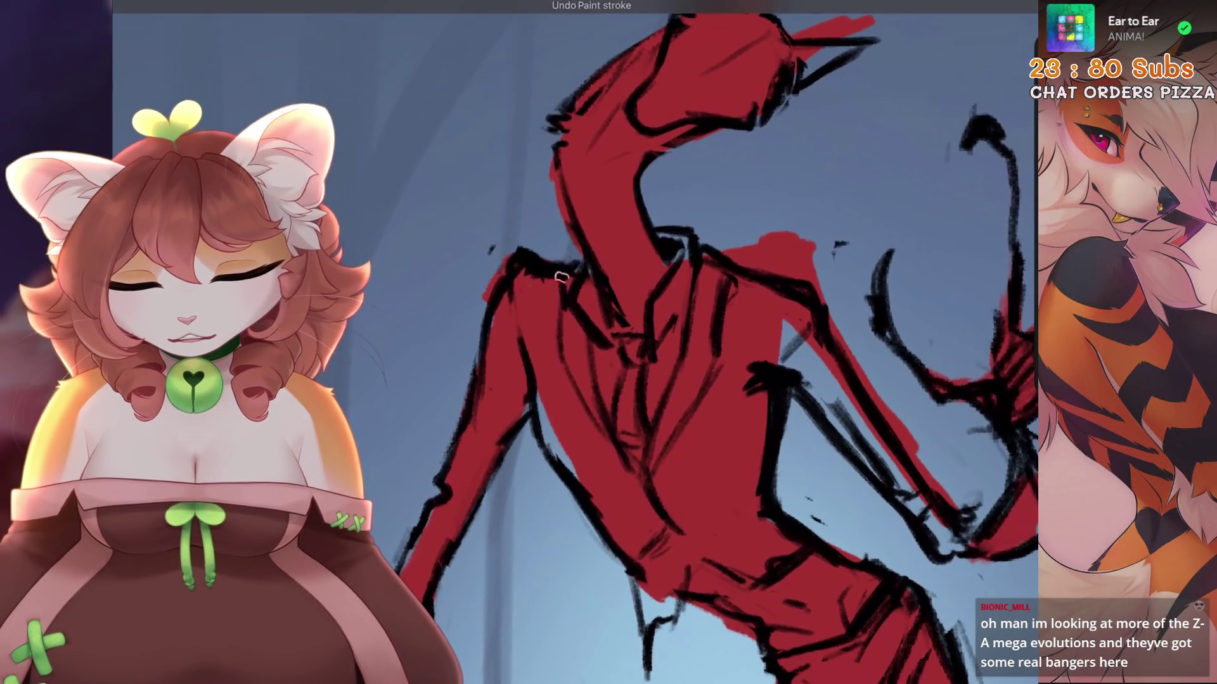
mouse_move(574, 280)
left_mouse_down()
mouse_move(633, 298)
mouse_move(621, 304)
left_mouse_up()
scroll(697, 342, "down", 5)
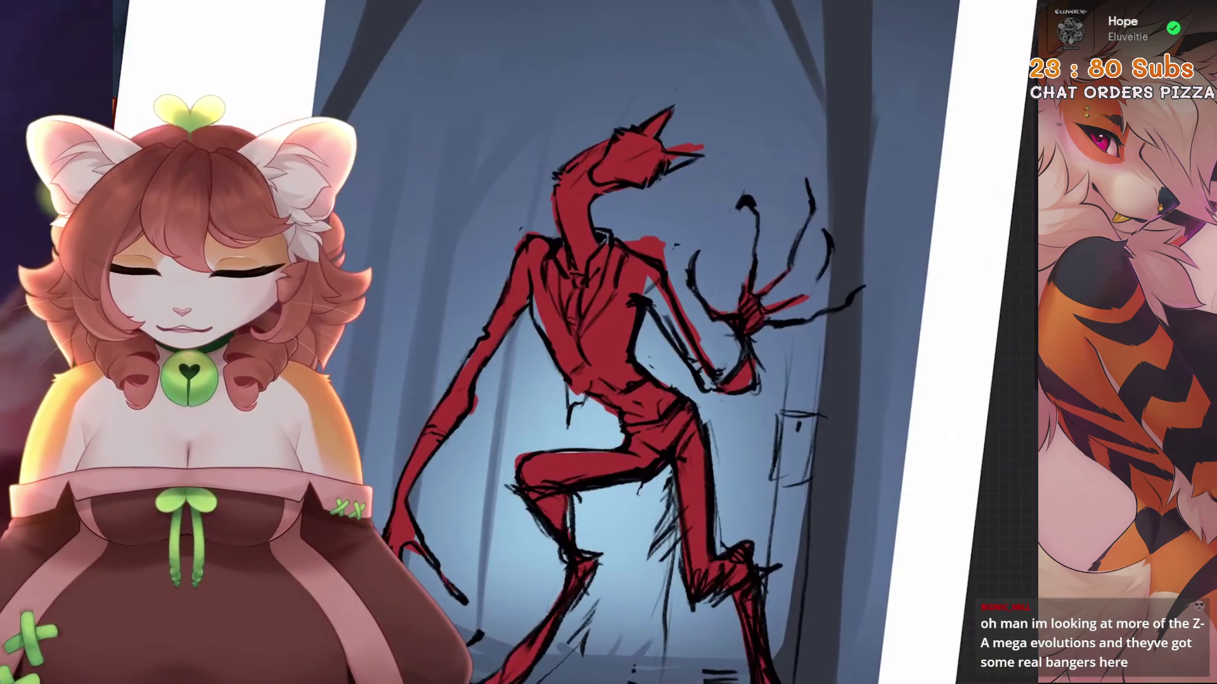
scroll(570, 253, "up", 5)
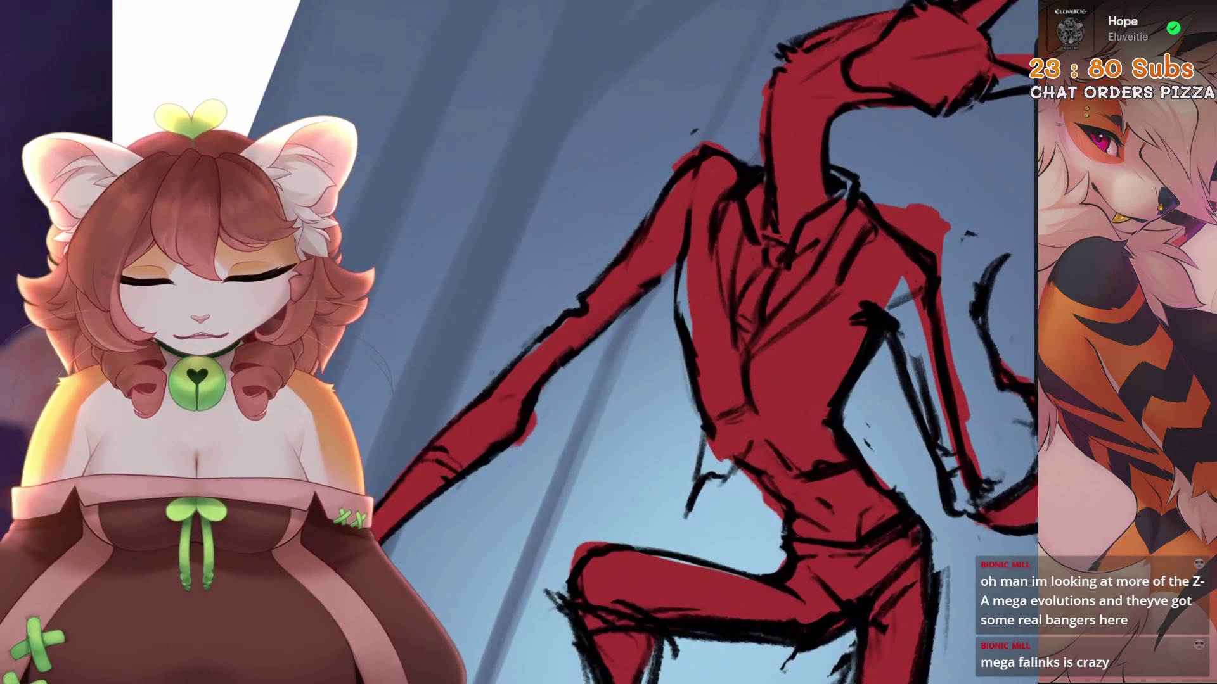
left_click_drag(676, 271, 678, 331)
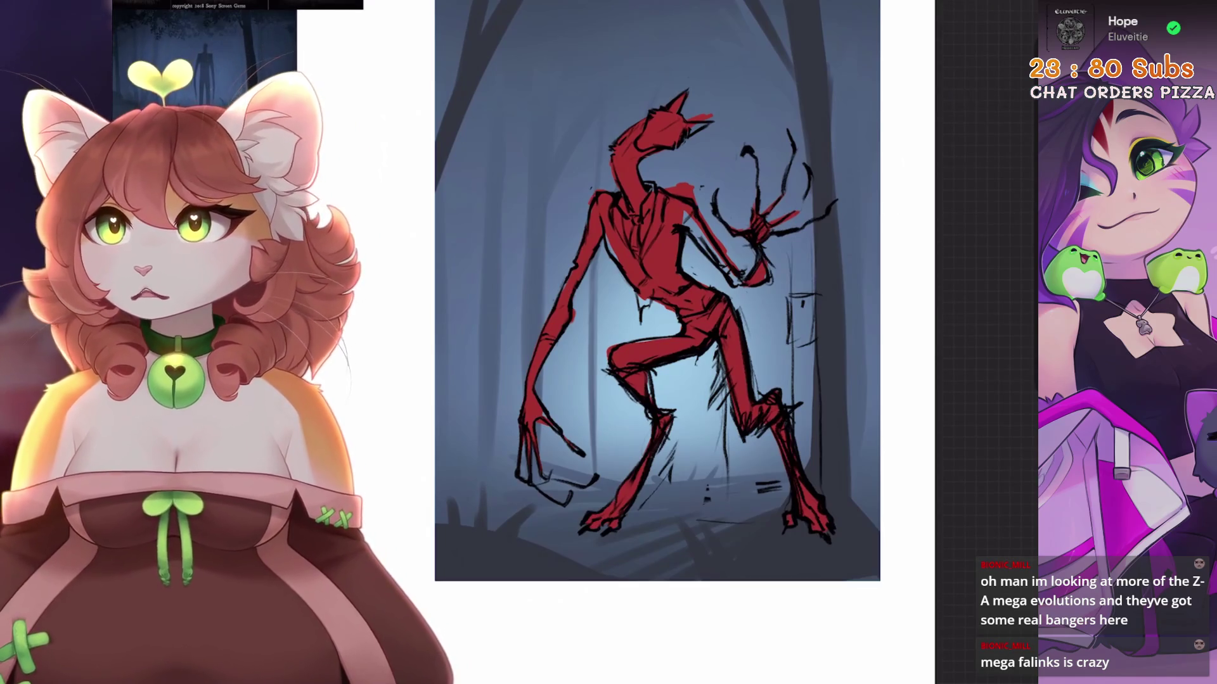
Erase the stray black hatching strokes around the lower body near the legs
scroll(657, 290, "down", 5)
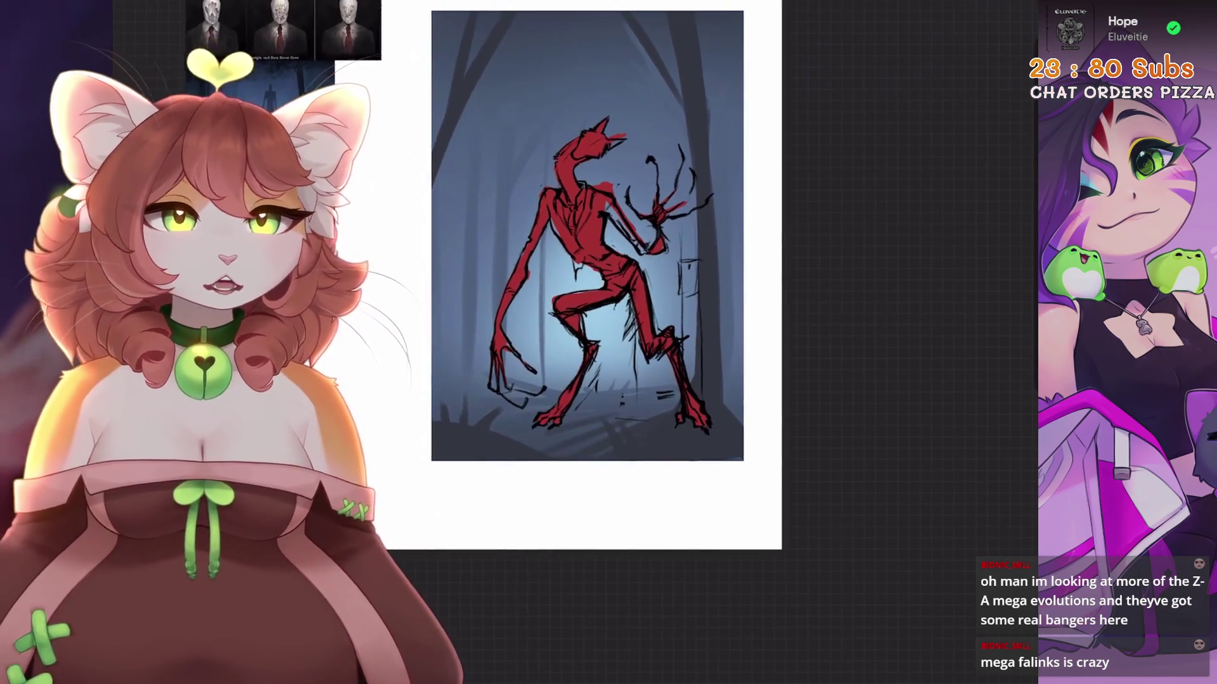
scroll(630, 254, "up", 5)
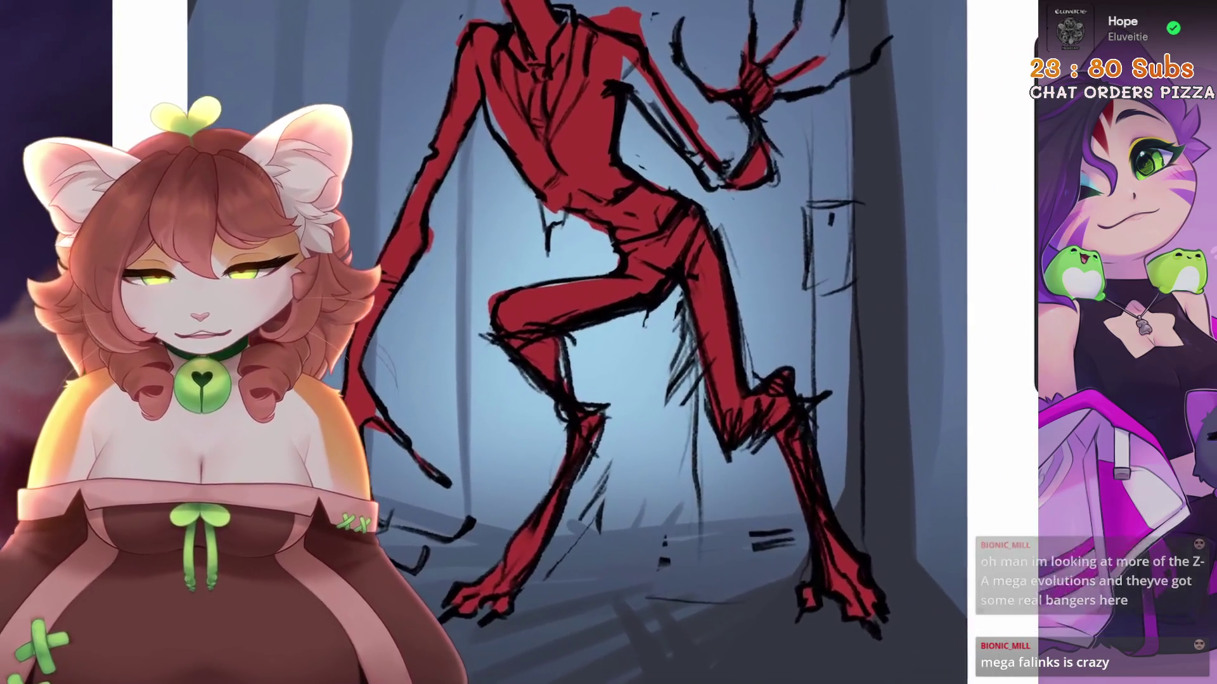
mouse_move(697, 457)
left_mouse_down()
mouse_move(671, 380)
mouse_move(684, 418)
mouse_move(681, 348)
left_mouse_up()
scroll(634, 342, "up", 1)
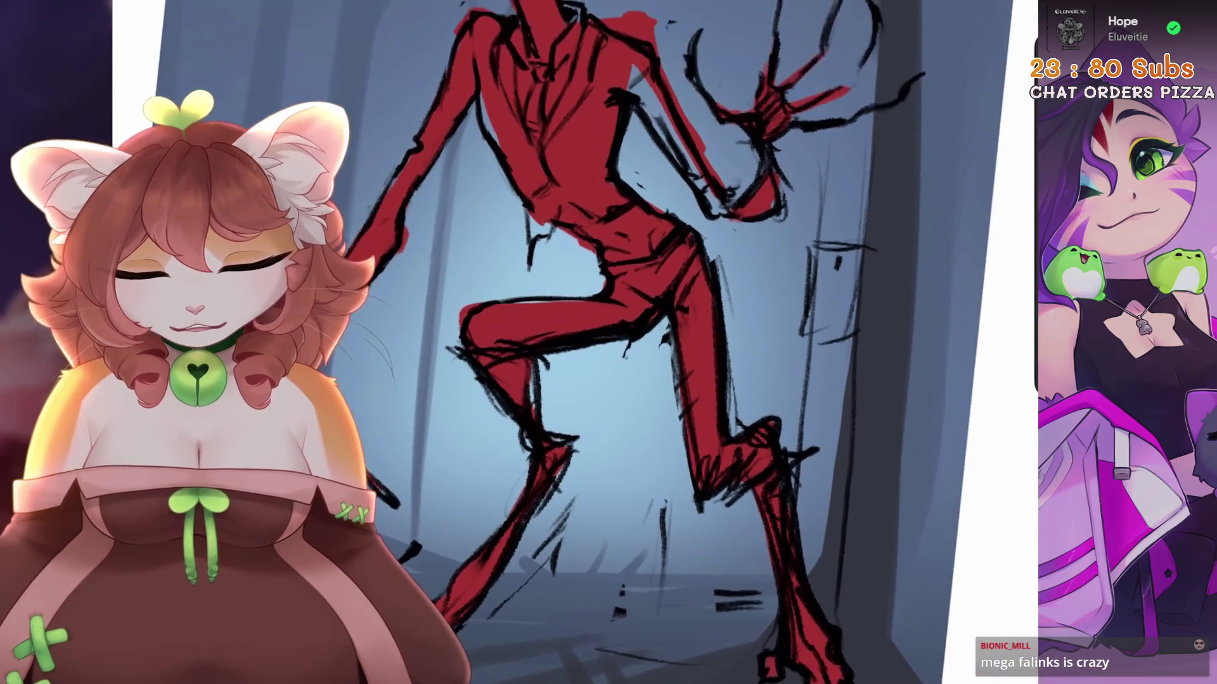
scroll(634, 343, "up", 2)
mouse_move(703, 481)
left_mouse_down()
mouse_move(678, 323)
mouse_move(768, 470)
left_mouse_up()
scroll(768, 470, "down", 2)
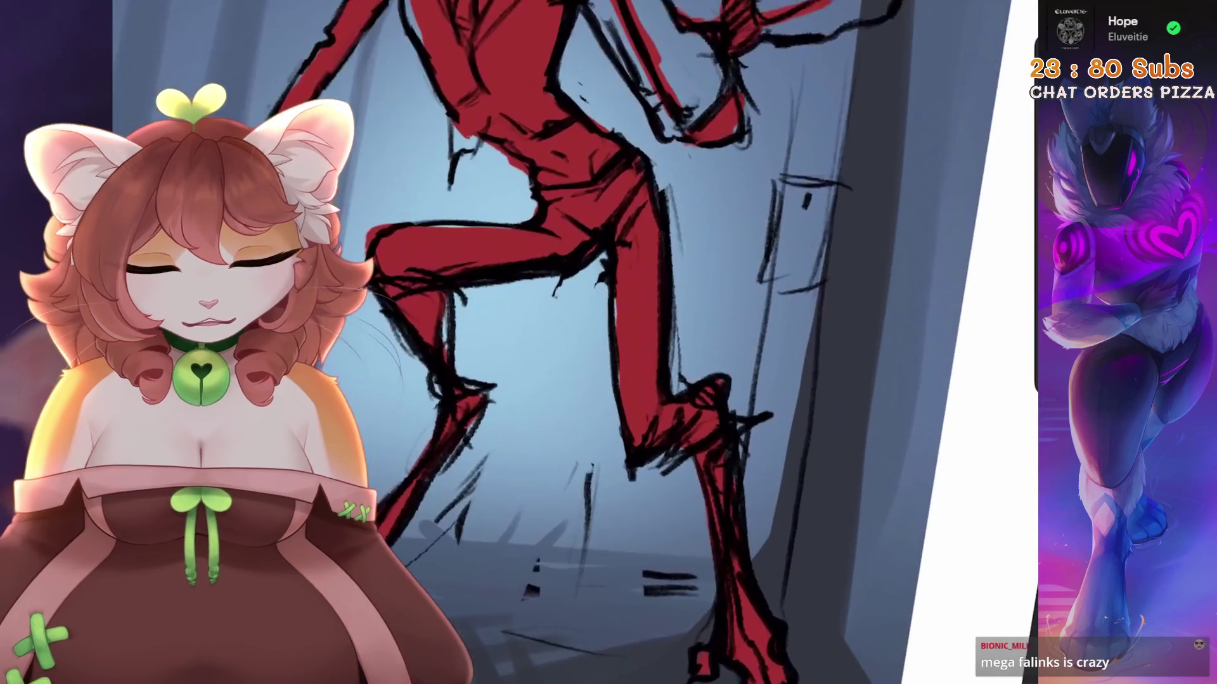
scroll(633, 342, "up", 1)
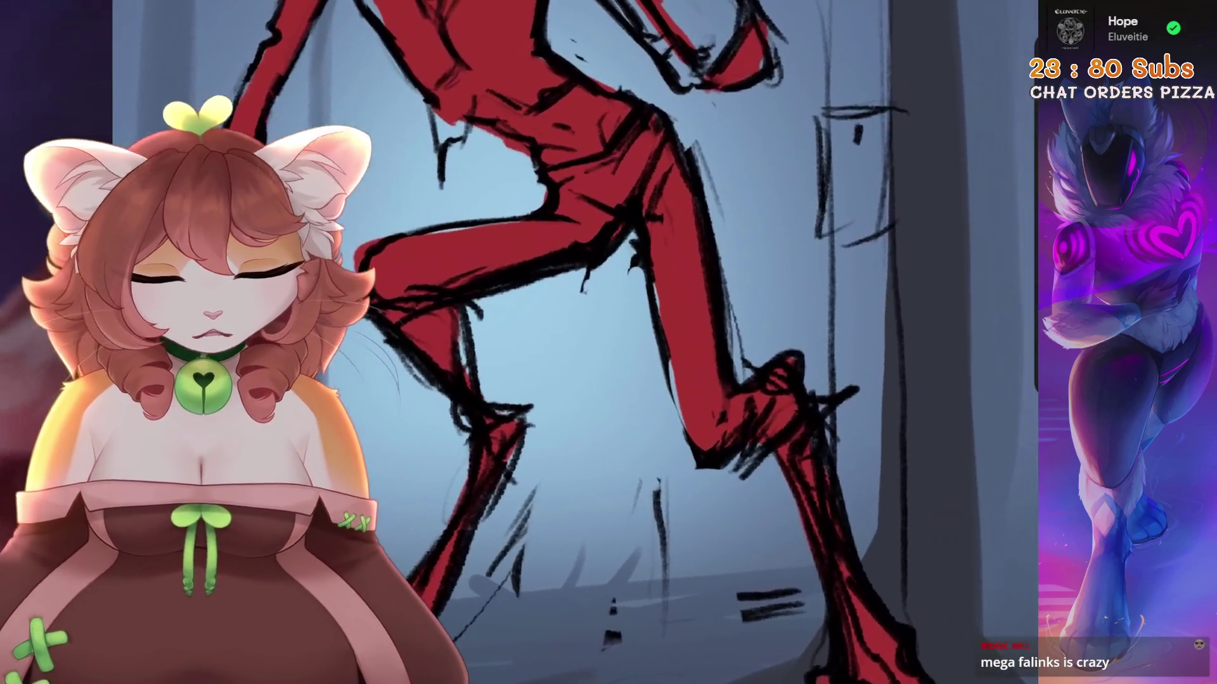
scroll(634, 342, "up", 1)
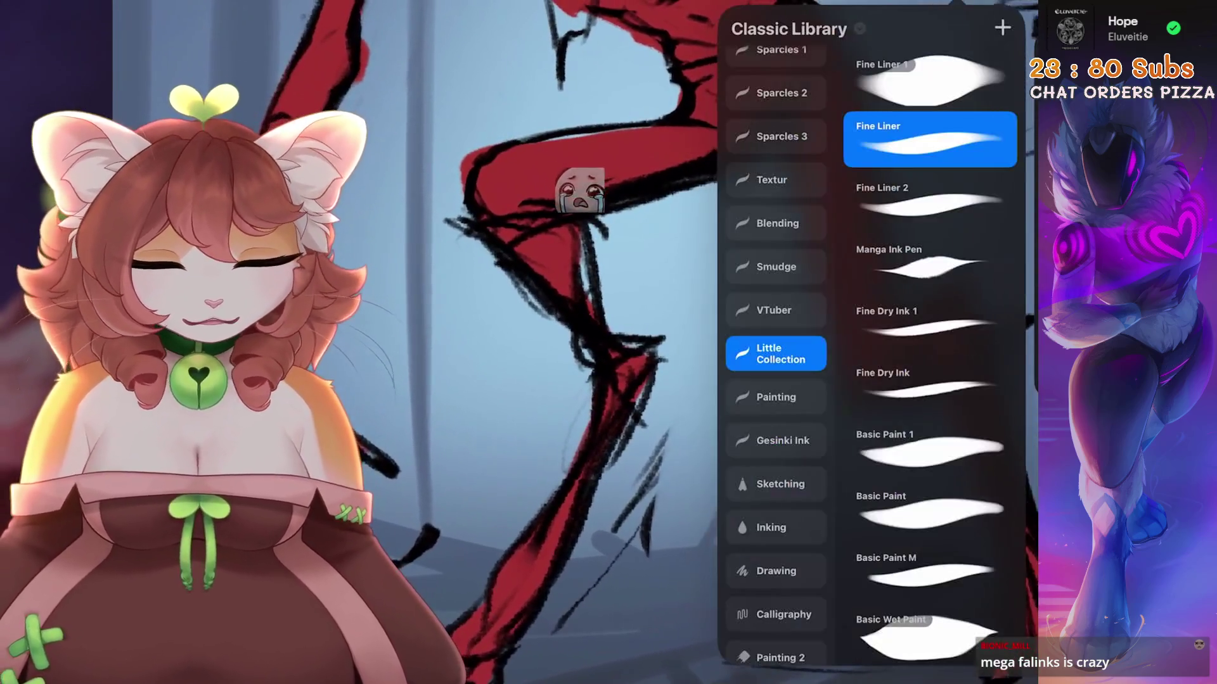
left_click(568, 532)
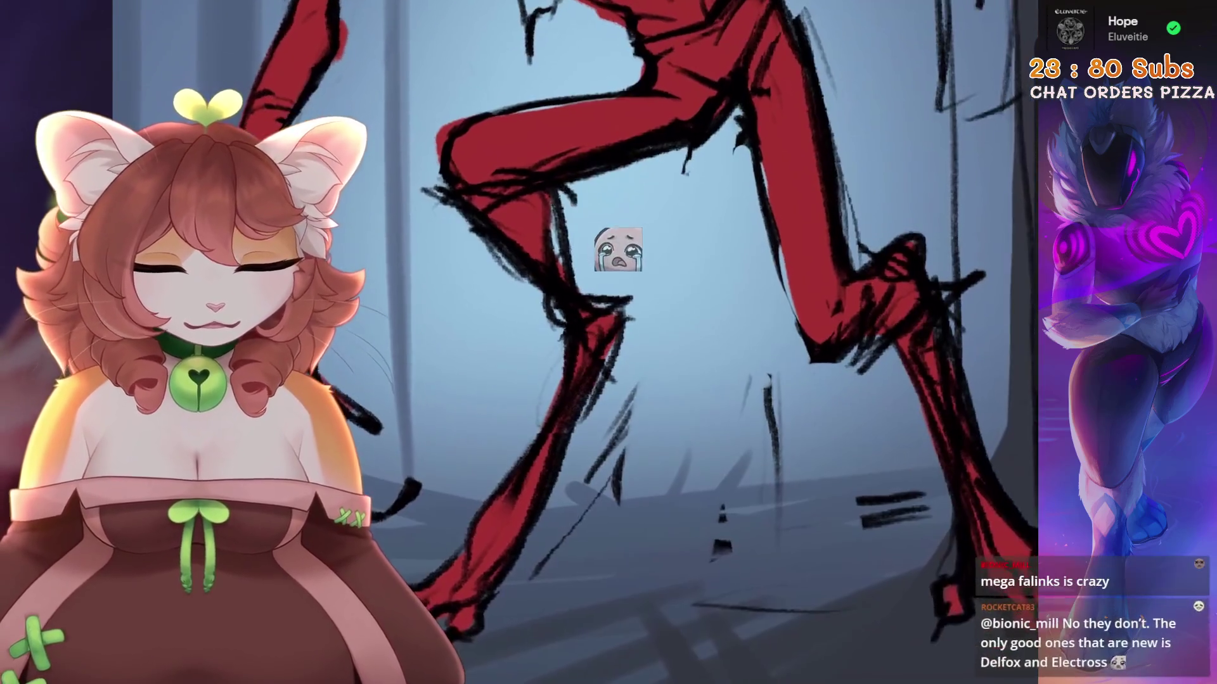
scroll(643, 346, "up", 1)
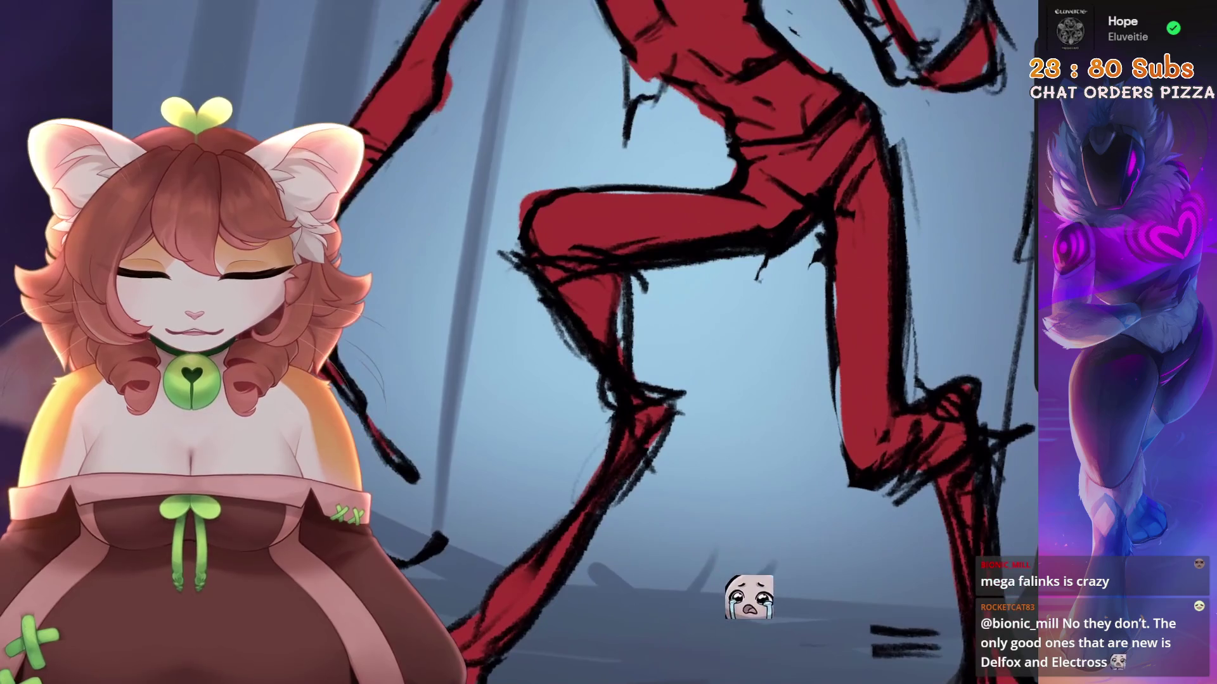
scroll(644, 346, "up", 1)
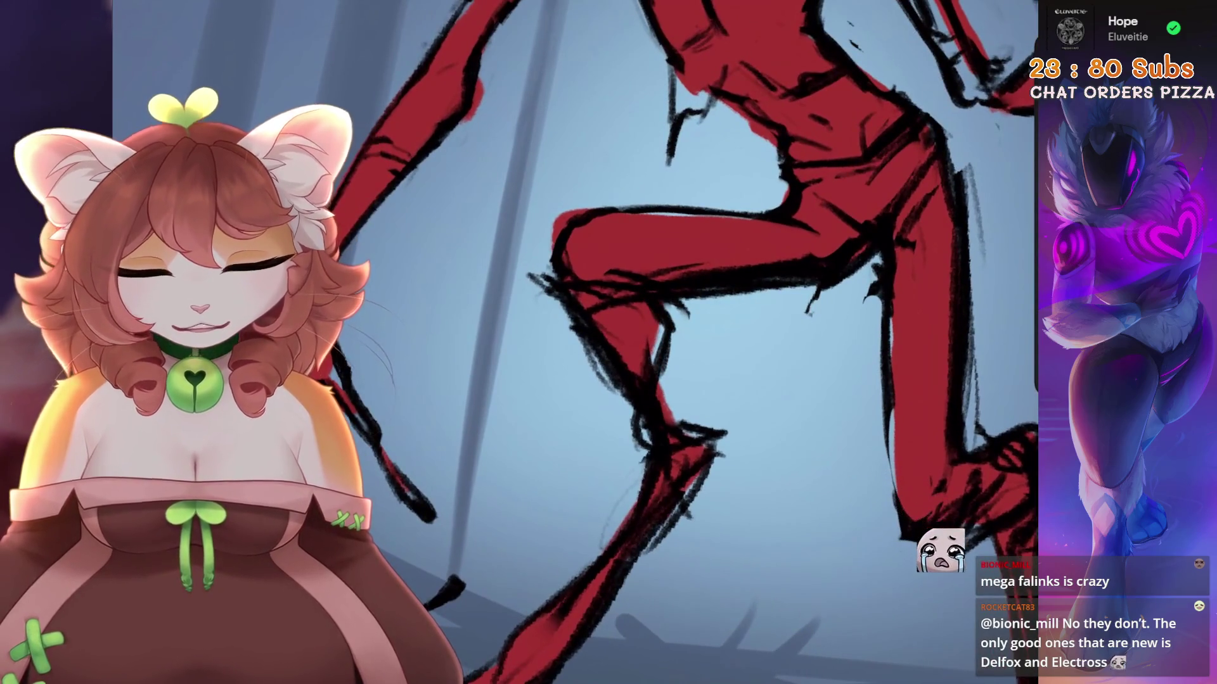
scroll(586, 295, "up", 1)
scroll(586, 295, "up", 1)
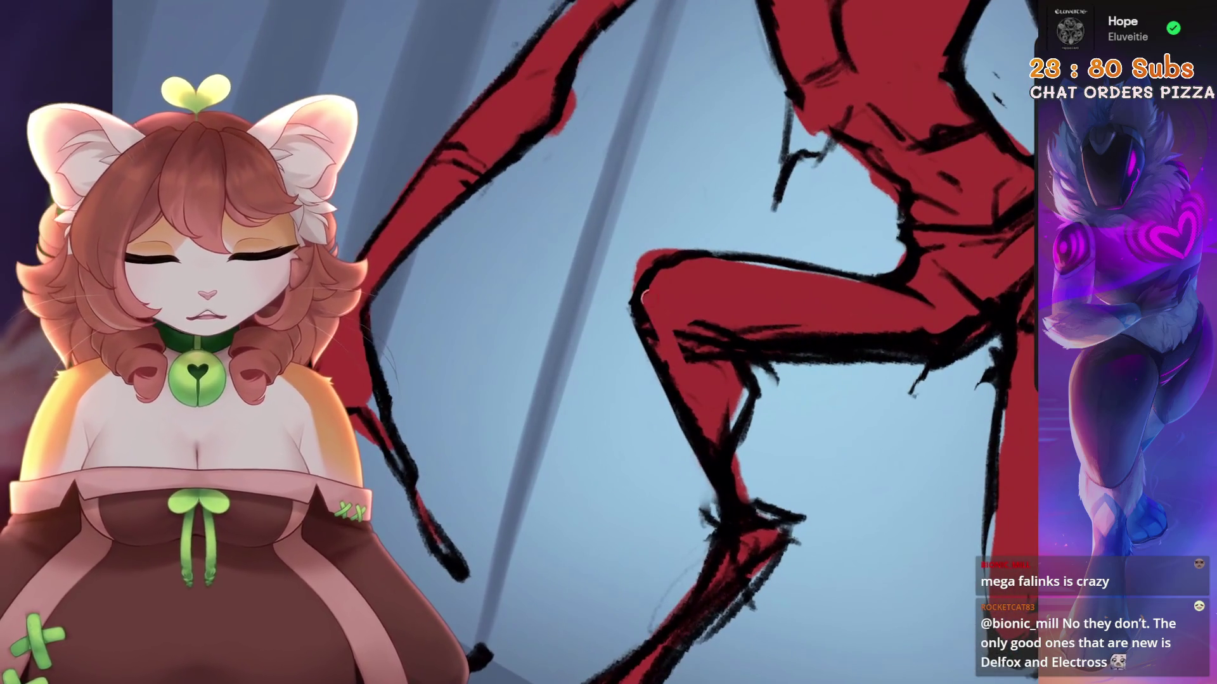
scroll(856, 184, "up", 1)
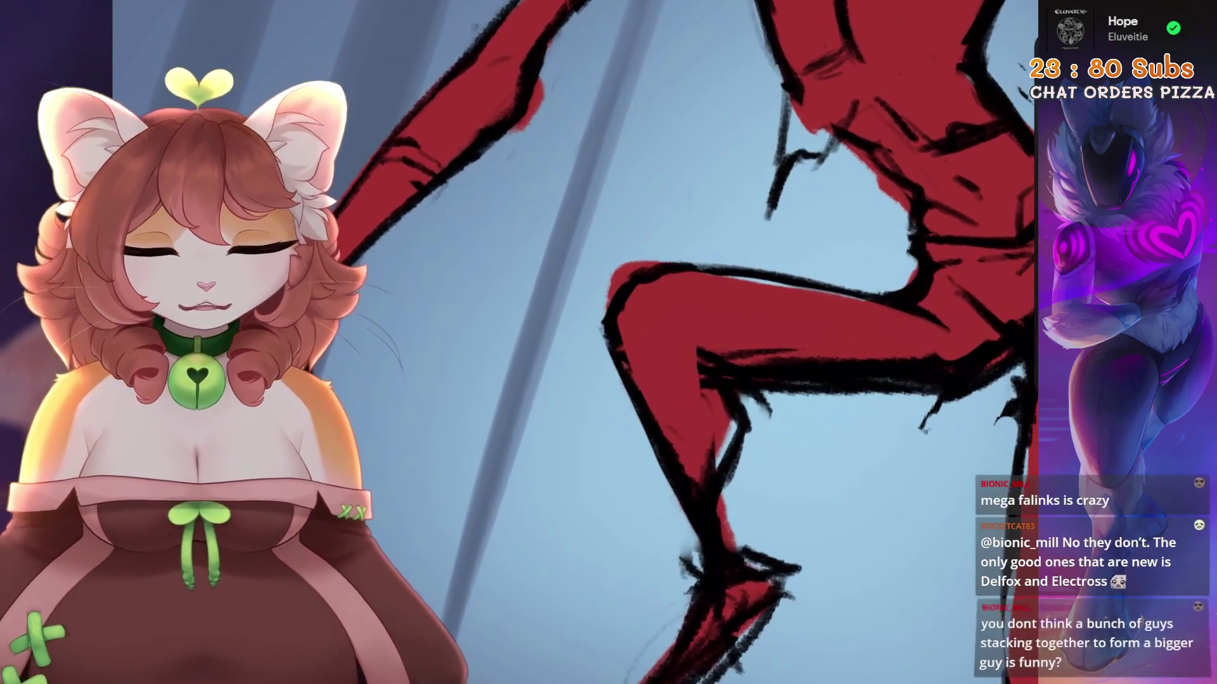
key("ctrl+z")
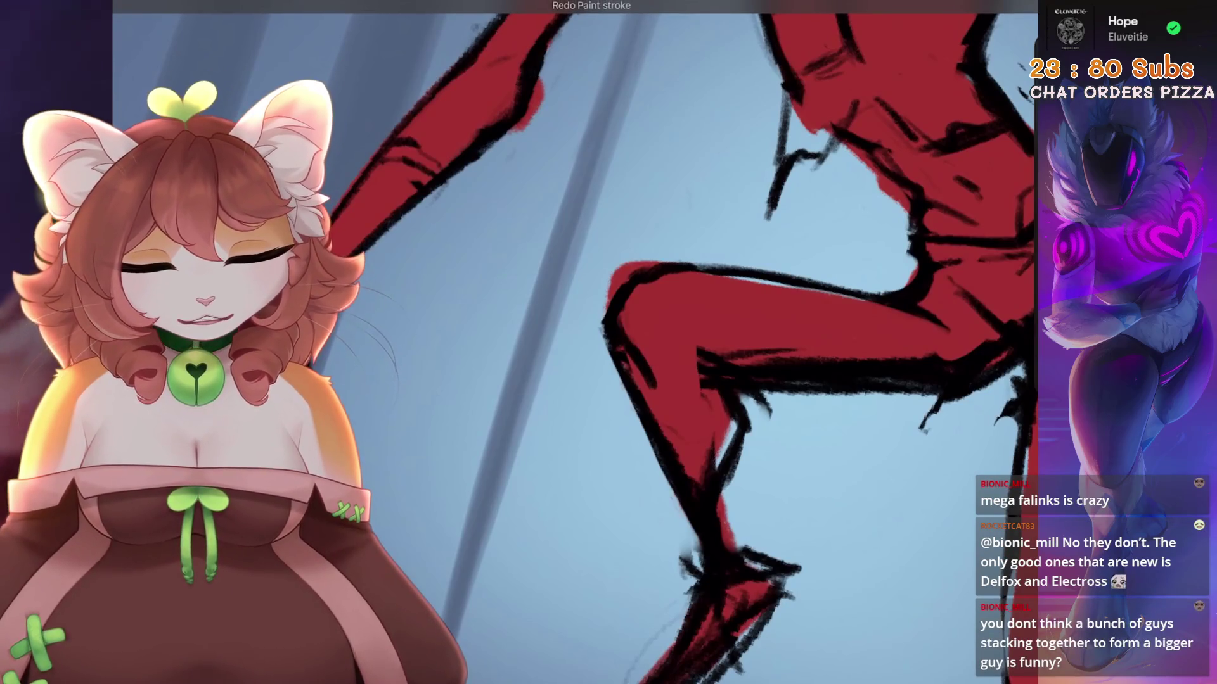
key("ctrl+z")
left_click_drag(673, 334, 661, 358)
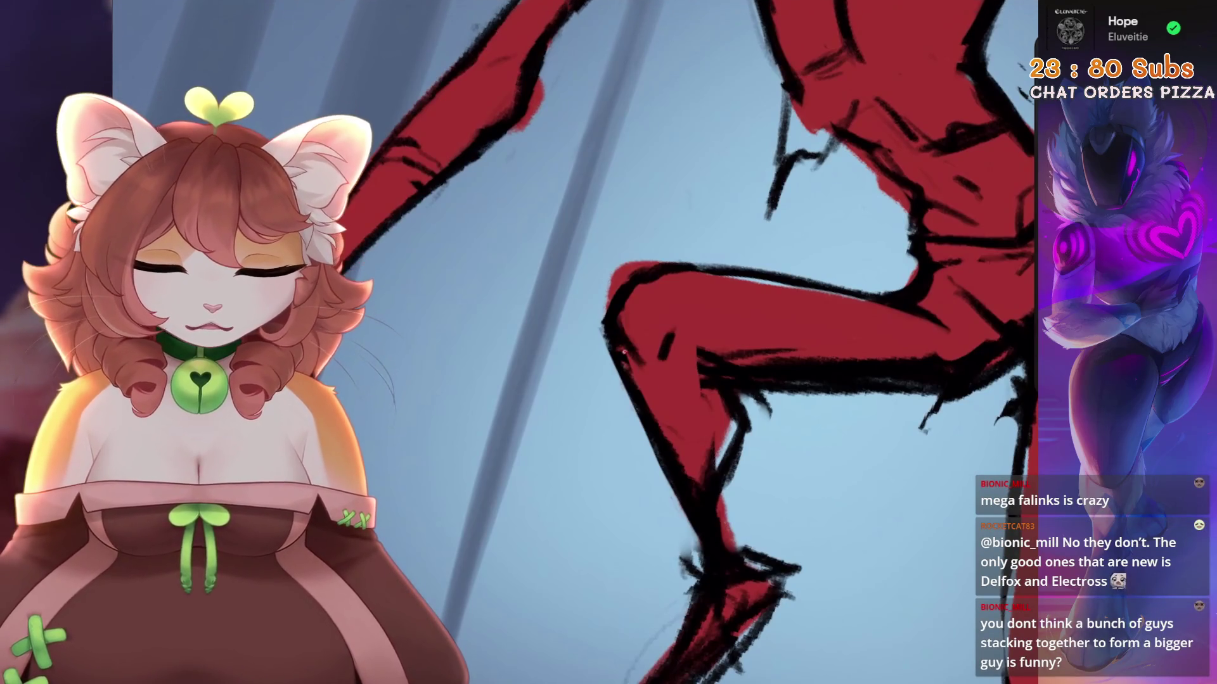
scroll(634, 342, "down", 2)
scroll(591, 329, "up", 2)
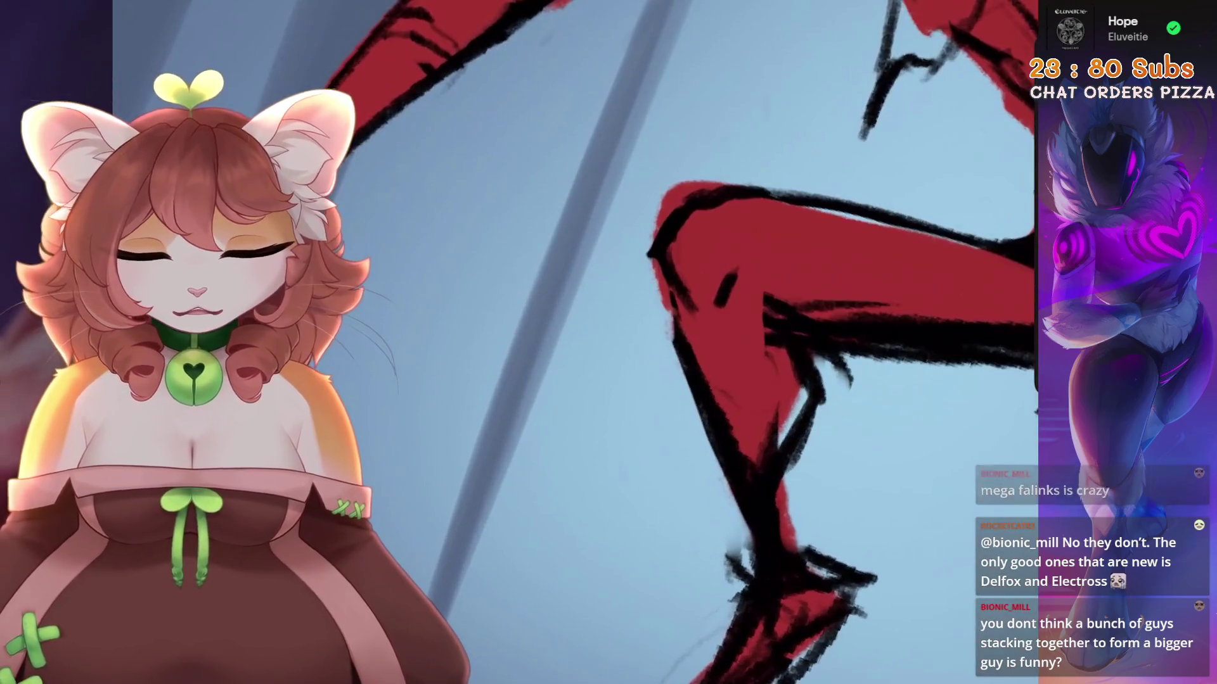
scroll(665, 327, "down", 1)
scroll(645, 318, "down", 2)
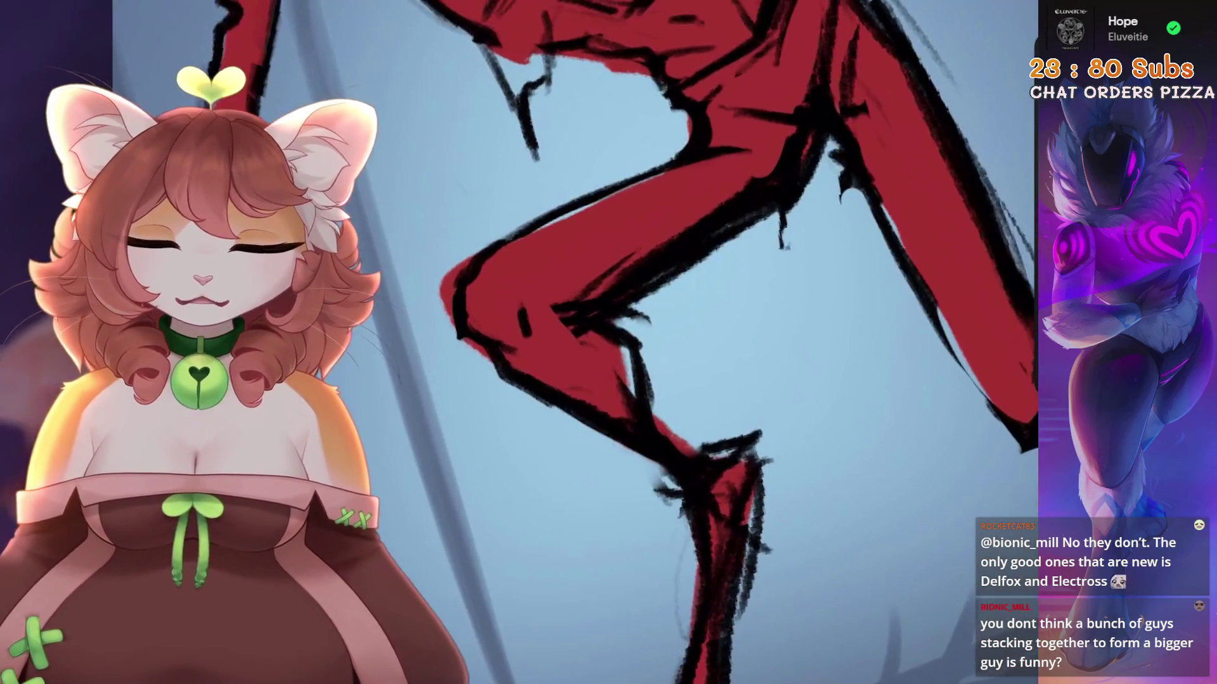
scroll(645, 318, "up", 2)
scroll(644, 318, "down", 1)
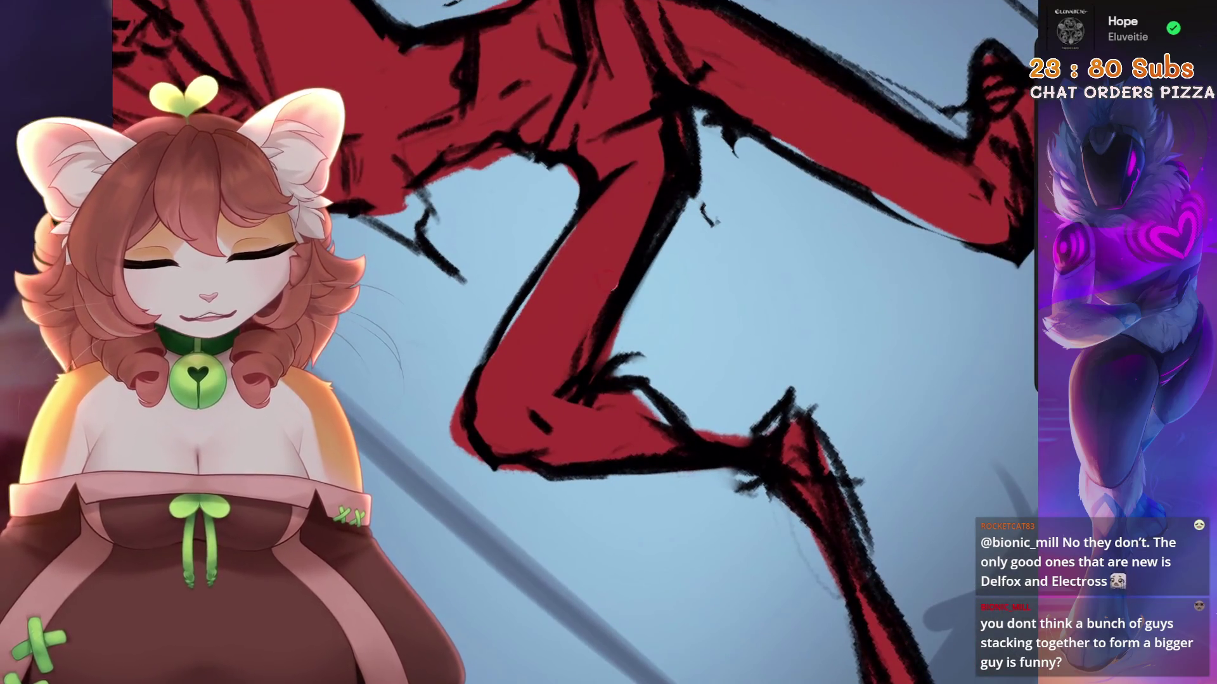
scroll(634, 285, "down", 1)
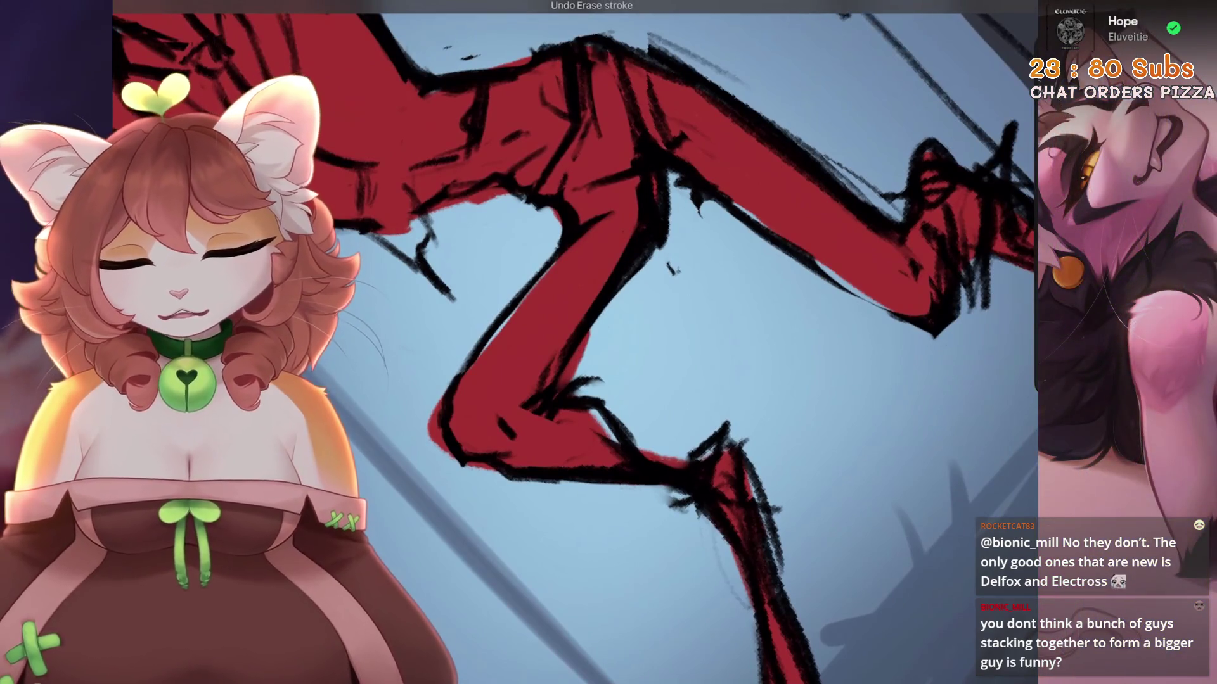
scroll(697, 285, "up", 2)
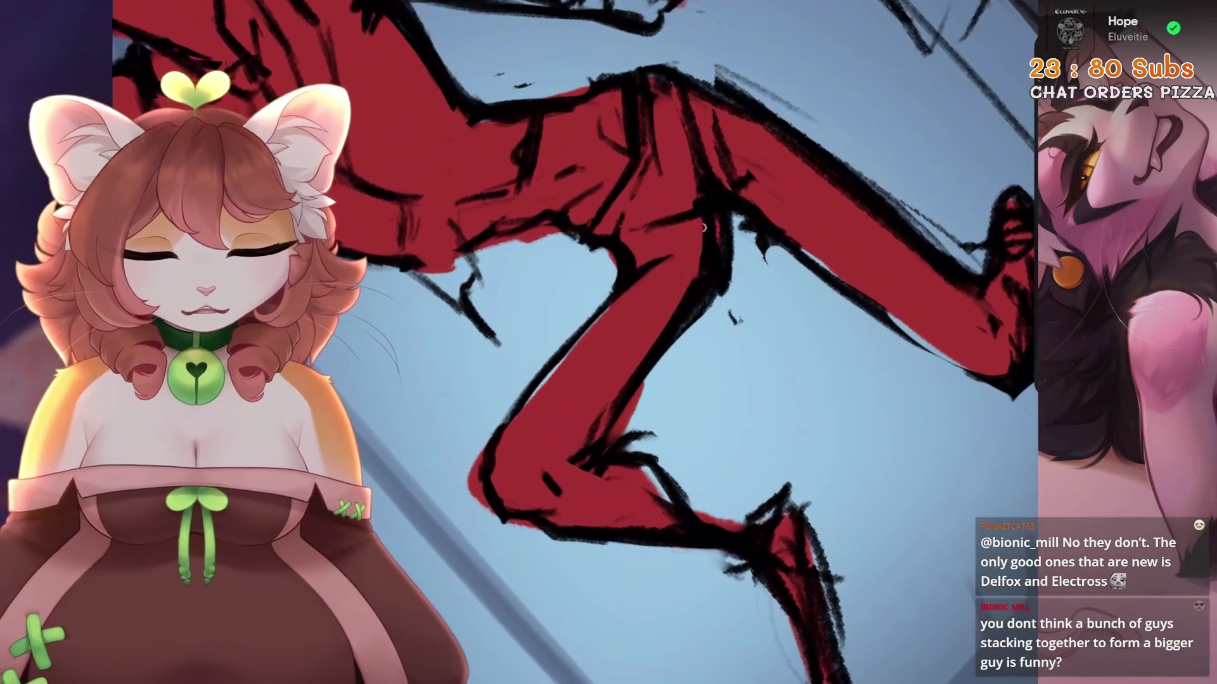
left_click_drag(708, 219, 681, 301)
key("ctrl+z")
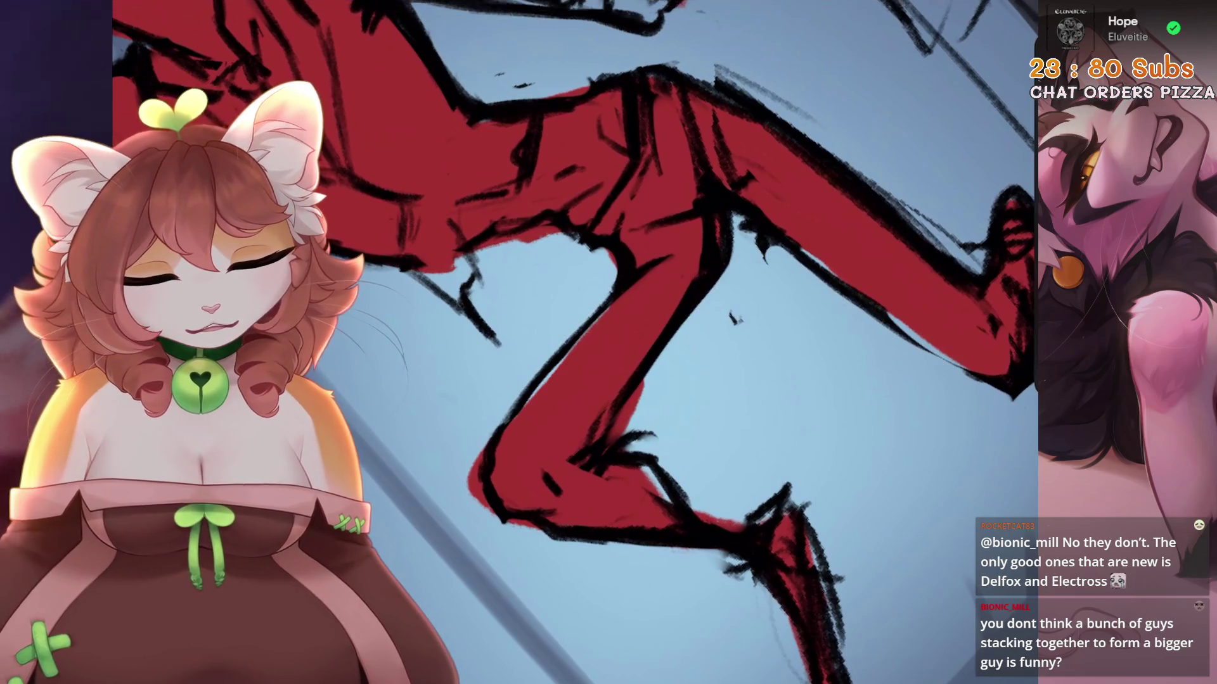
scroll(633, 285, "down", 1)
scroll(609, 364, "down", 5)
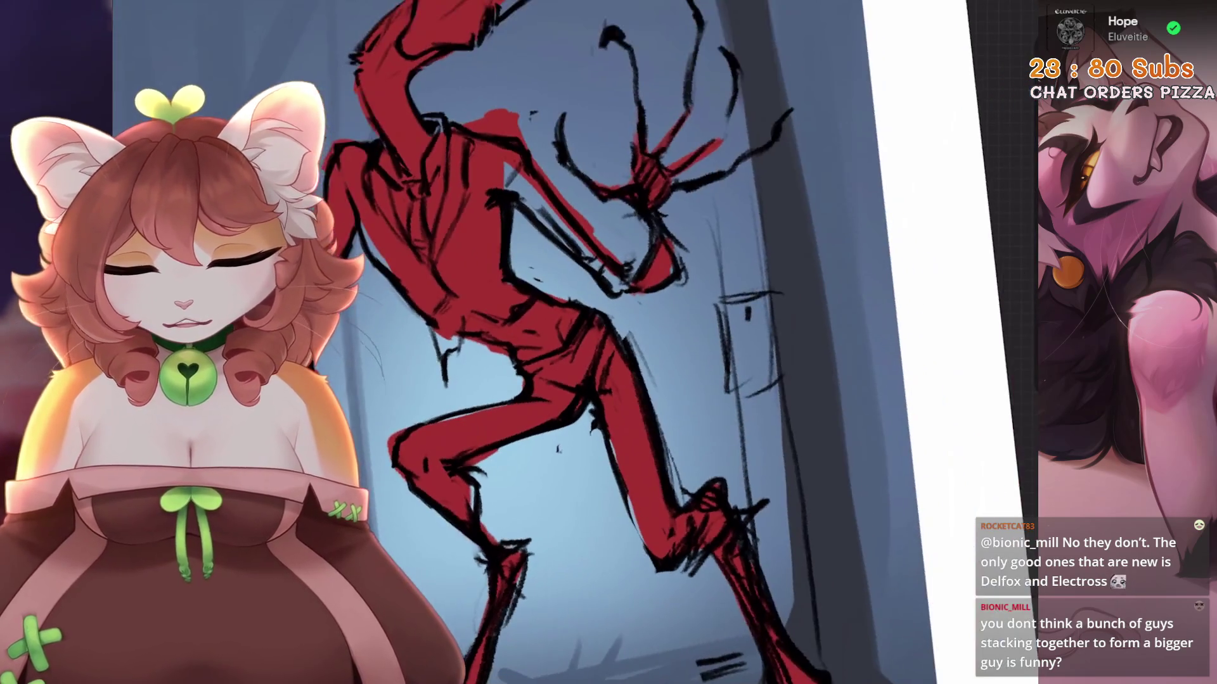
scroll(570, 317, "up", 3)
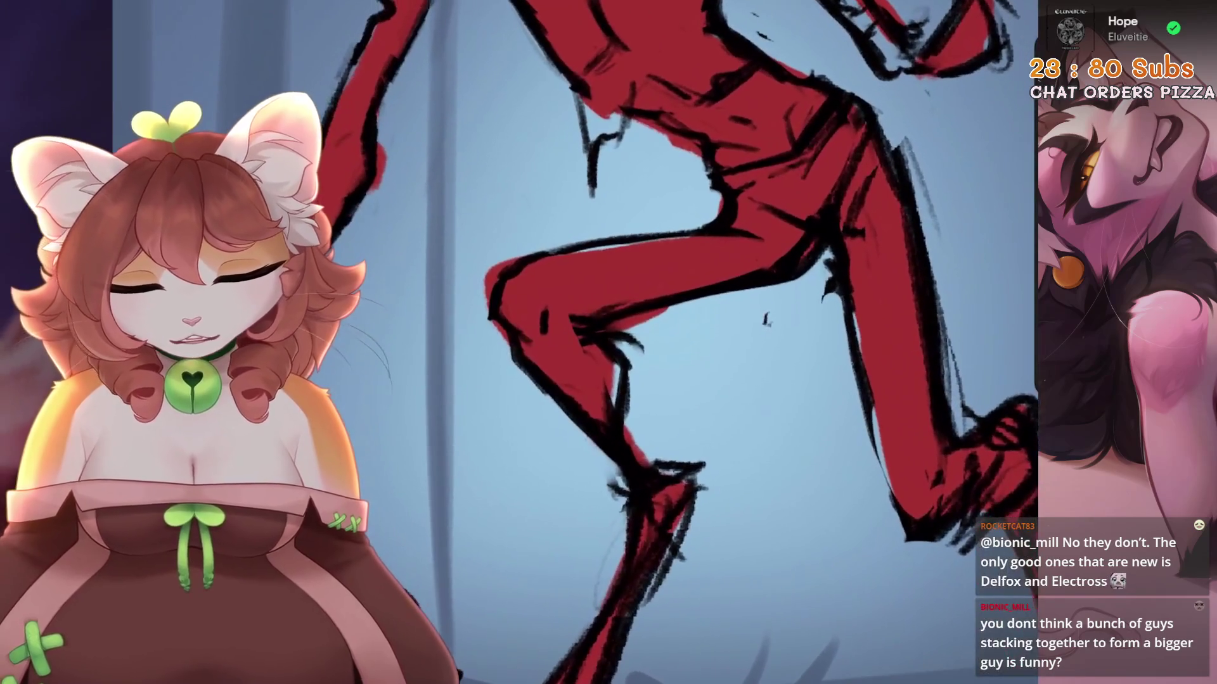
scroll(760, 342, "up", 1)
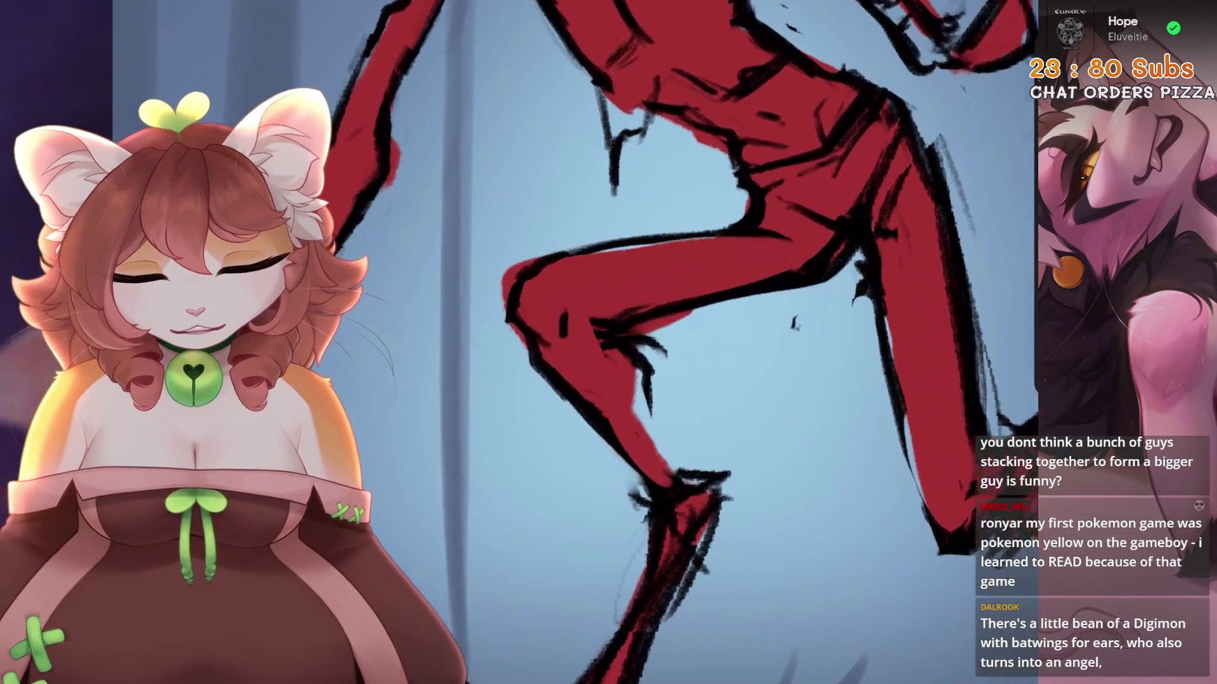
scroll(672, 342, "up", 1)
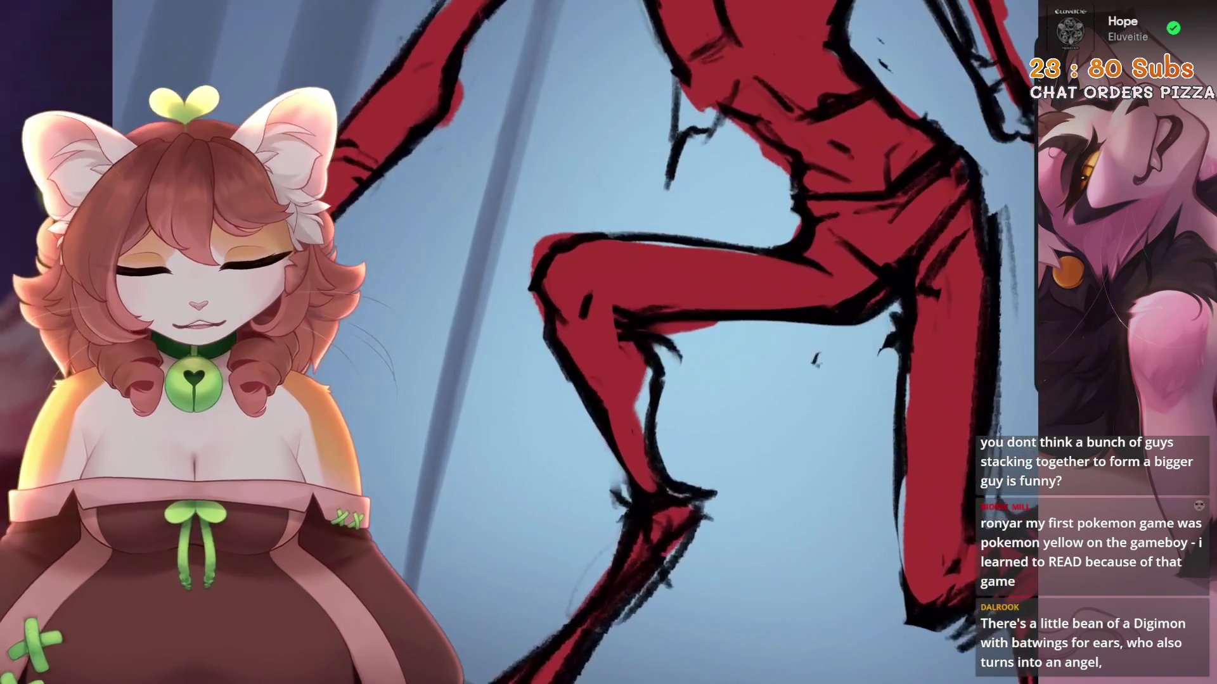
scroll(697, 342, "down", 1)
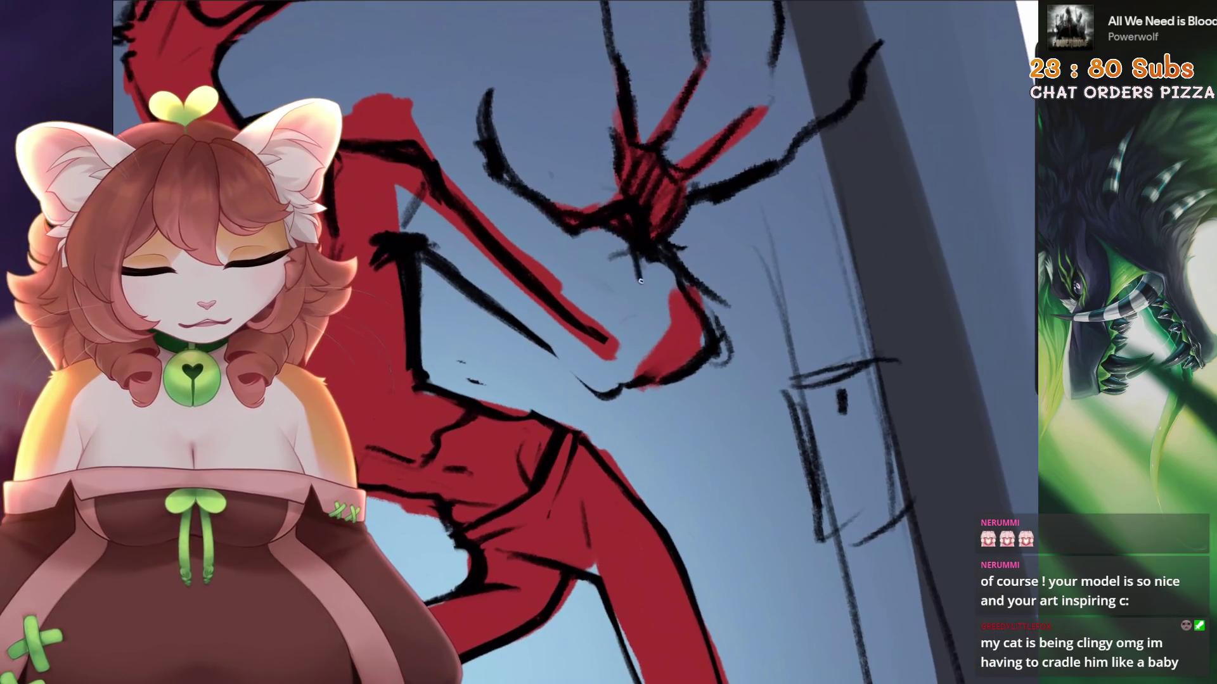
Add short black sketch lines around and below the clawed hand
key("ctrl+z")
left_click_drag(634, 269, 600, 331)
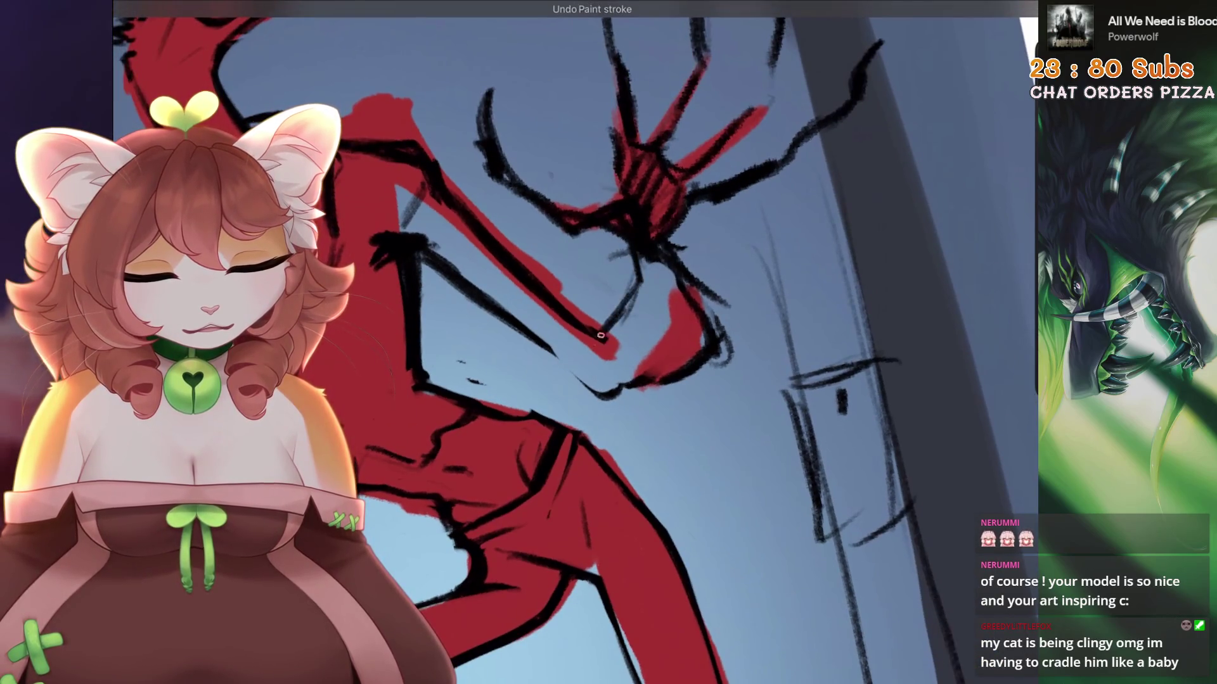
left_click_drag(656, 383, 610, 400)
left_click_drag(665, 351, 650, 385)
left_click_drag(674, 290, 658, 358)
left_click_drag(670, 253, 661, 352)
left_click_drag(666, 266, 650, 370)
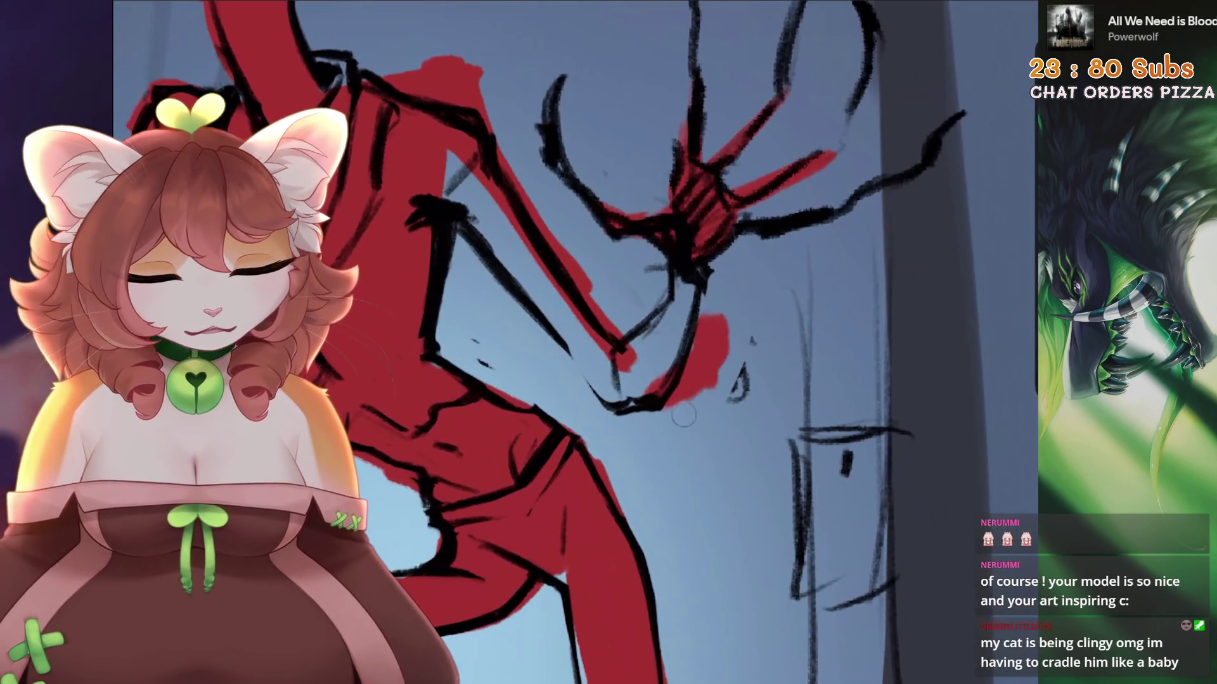
Replace the long stroke under the hand with a new black line running down from it
scroll(570, 342, "down", 5)
scroll(608, 343, "down", 2)
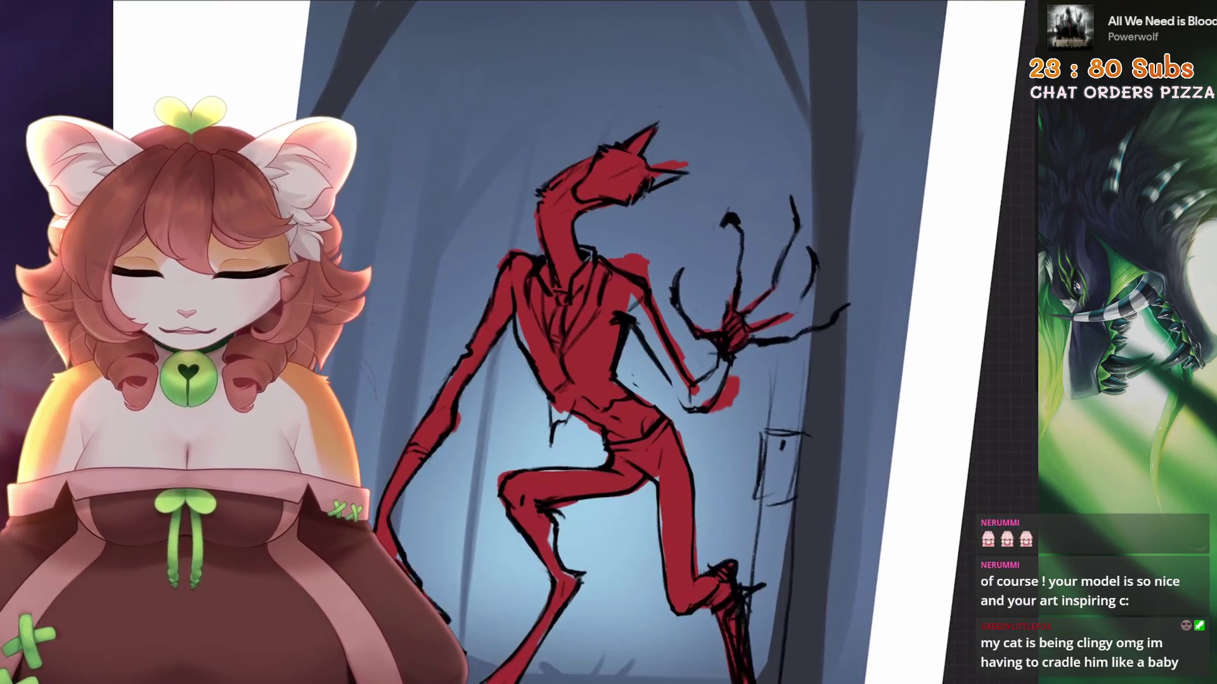
scroll(714, 252, "up", 5)
key("ctrl+z")
scroll(714, 252, "up", 1)
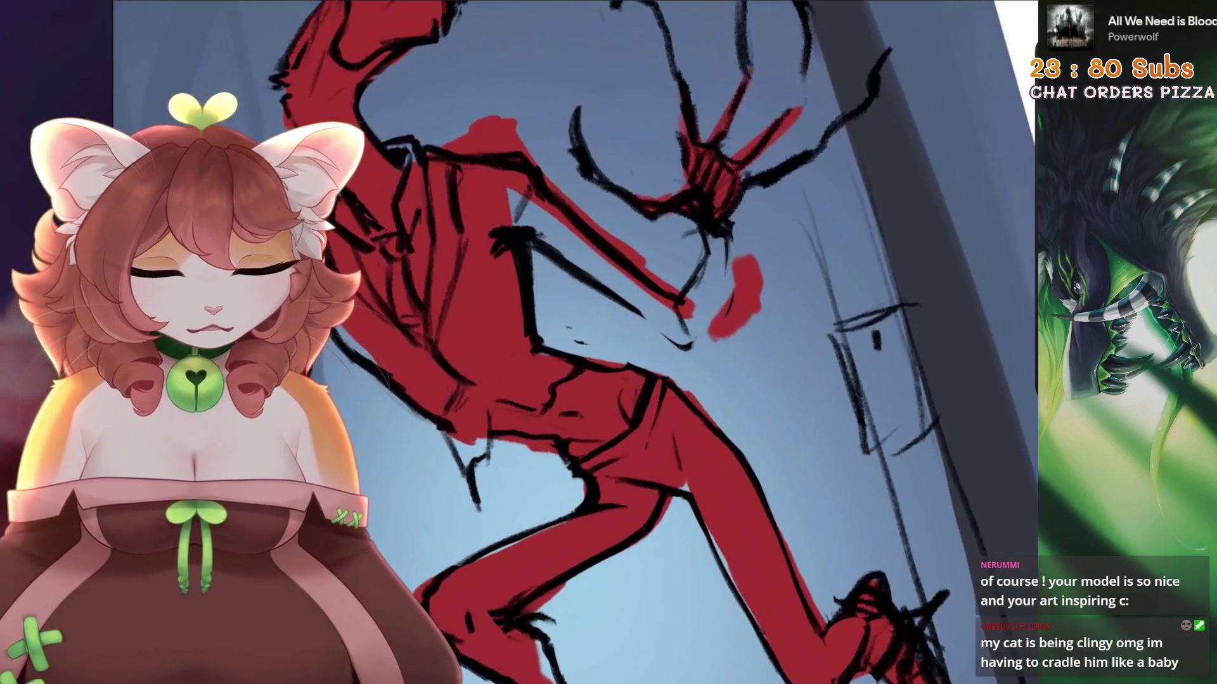
mouse_move(725, 253)
left_mouse_down()
mouse_move(724, 319)
mouse_move(685, 354)
left_mouse_up()
Try erasing part of the raised red limb, then restore it and zoom out to check the figure
scroll(684, 355, "down", 2)
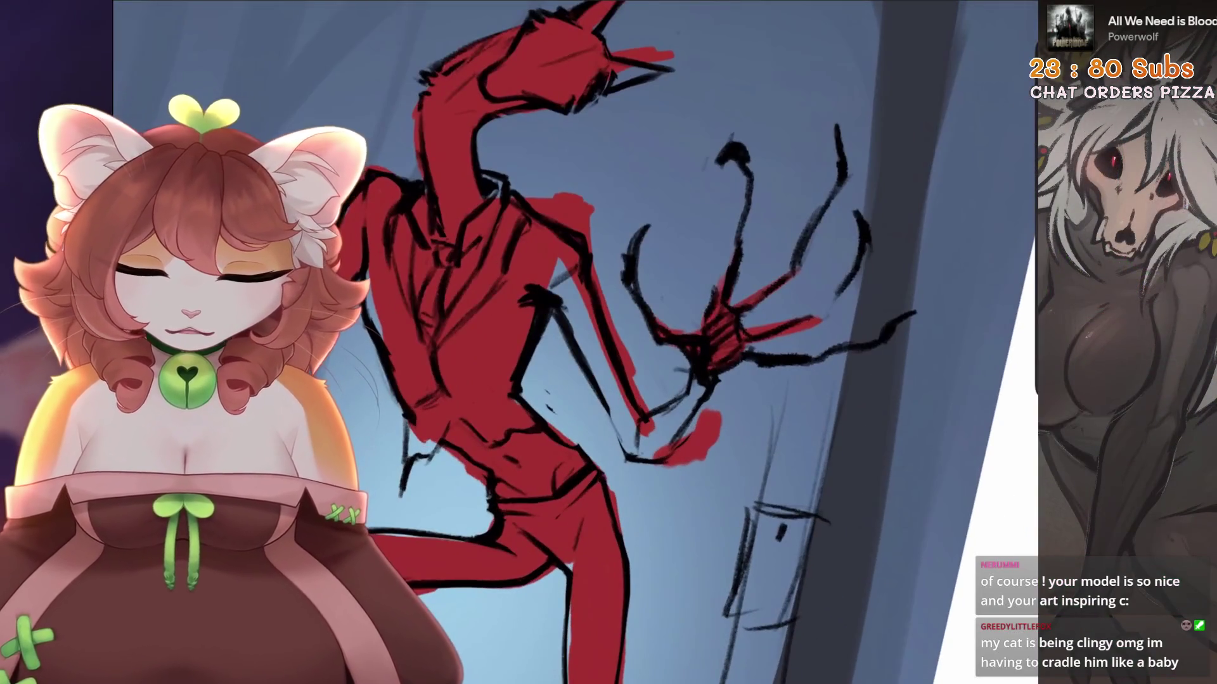
scroll(684, 355, "down", 2)
scroll(570, 253, "up", 3)
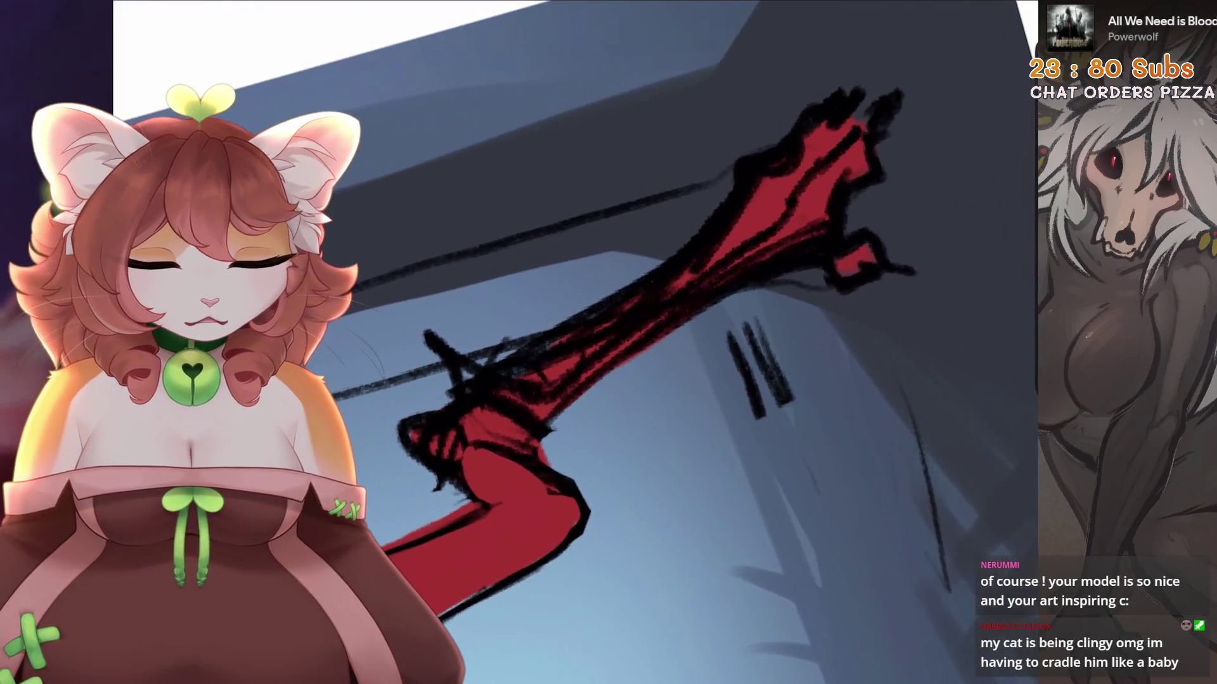
mouse_move(742, 202)
left_mouse_down()
mouse_move(665, 298)
mouse_move(538, 381)
left_mouse_up()
key("ctrl+z")
scroll(570, 342, "down", 3)
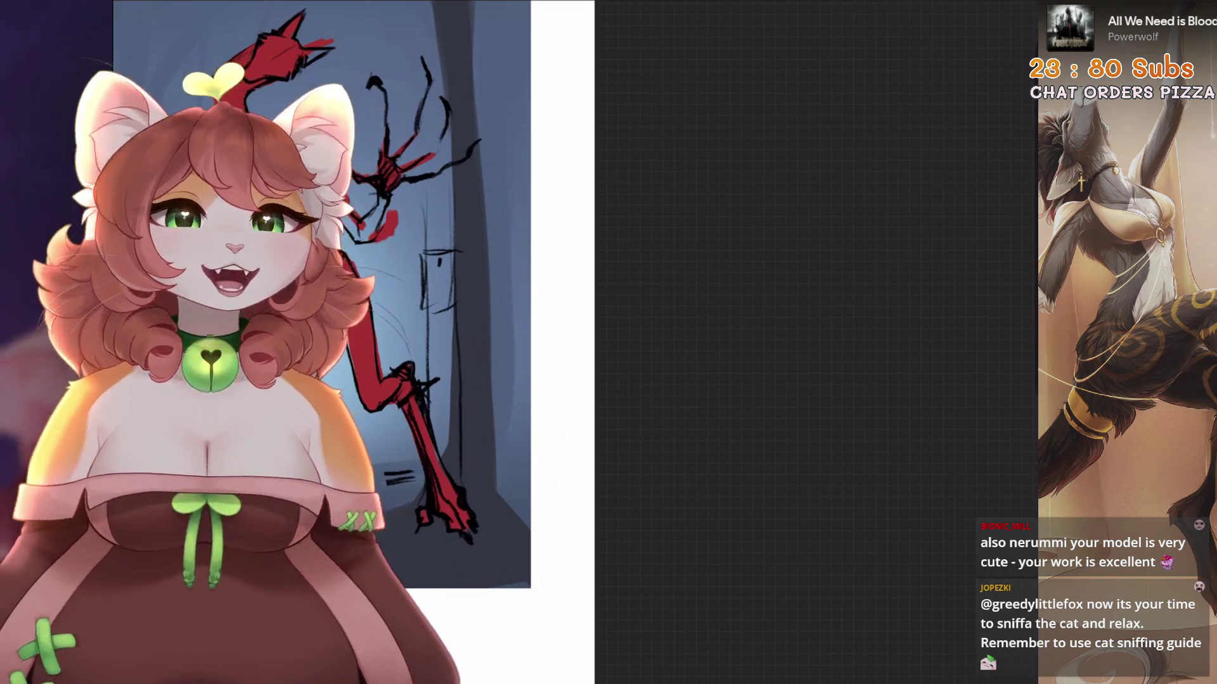
Paint red over the centre of the palm, covering its central black lines
scroll(386, 190, "up", 5)
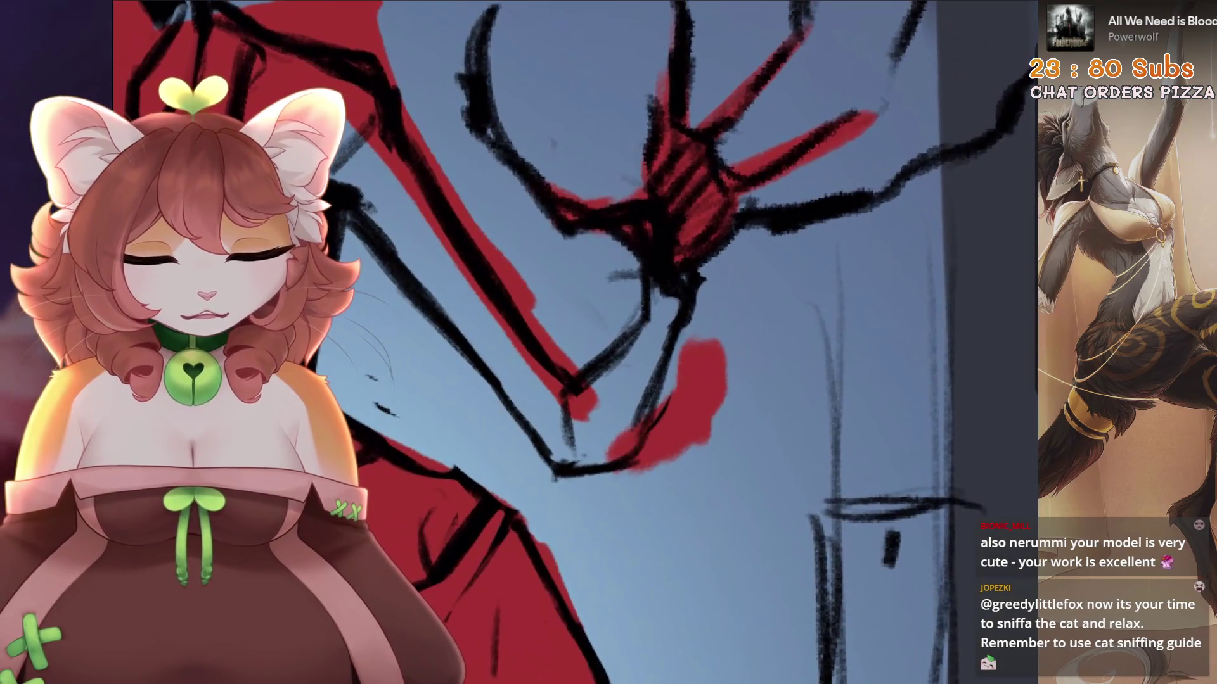
scroll(634, 317, "down", 1)
scroll(634, 317, "up", 2)
mouse_move(666, 373)
left_mouse_down()
mouse_move(659, 329)
mouse_move(703, 266)
mouse_move(681, 377)
left_mouse_up()
mouse_move(672, 266)
left_mouse_down()
mouse_move(678, 191)
mouse_move(659, 282)
left_mouse_up()
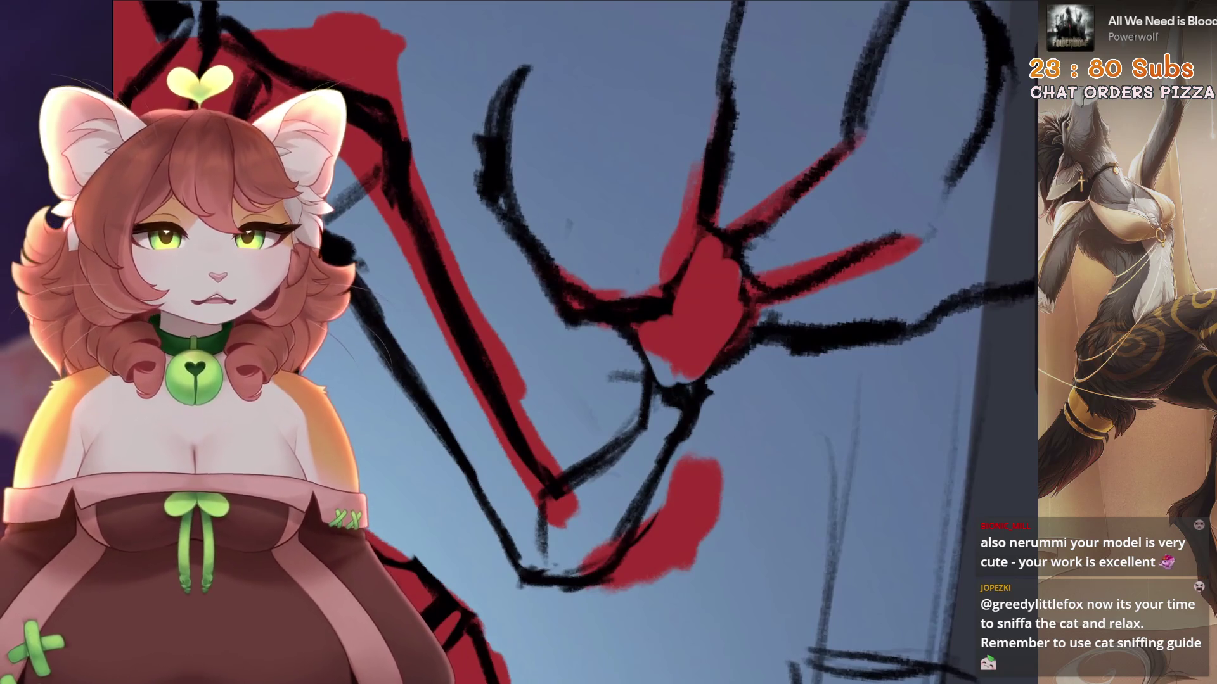
Extend the red across the palm and add small dark marks beside it
scroll(633, 316, "up", 1)
scroll(633, 316, "down", 1)
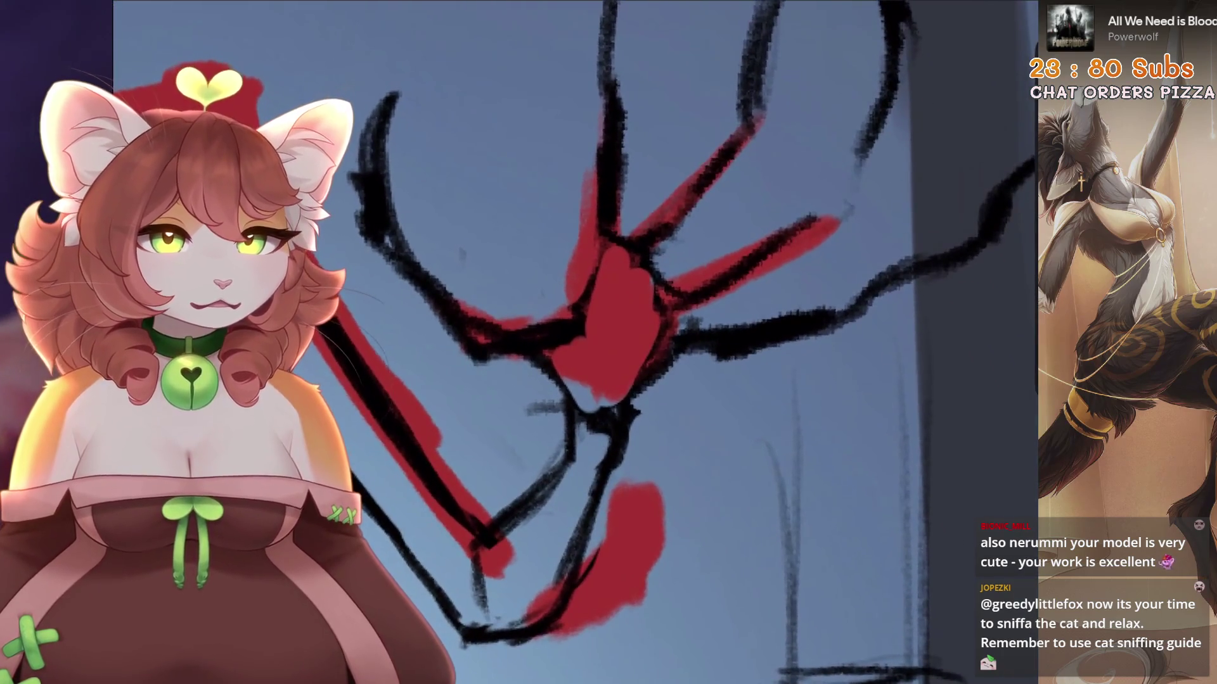
scroll(599, 304, "up", 1)
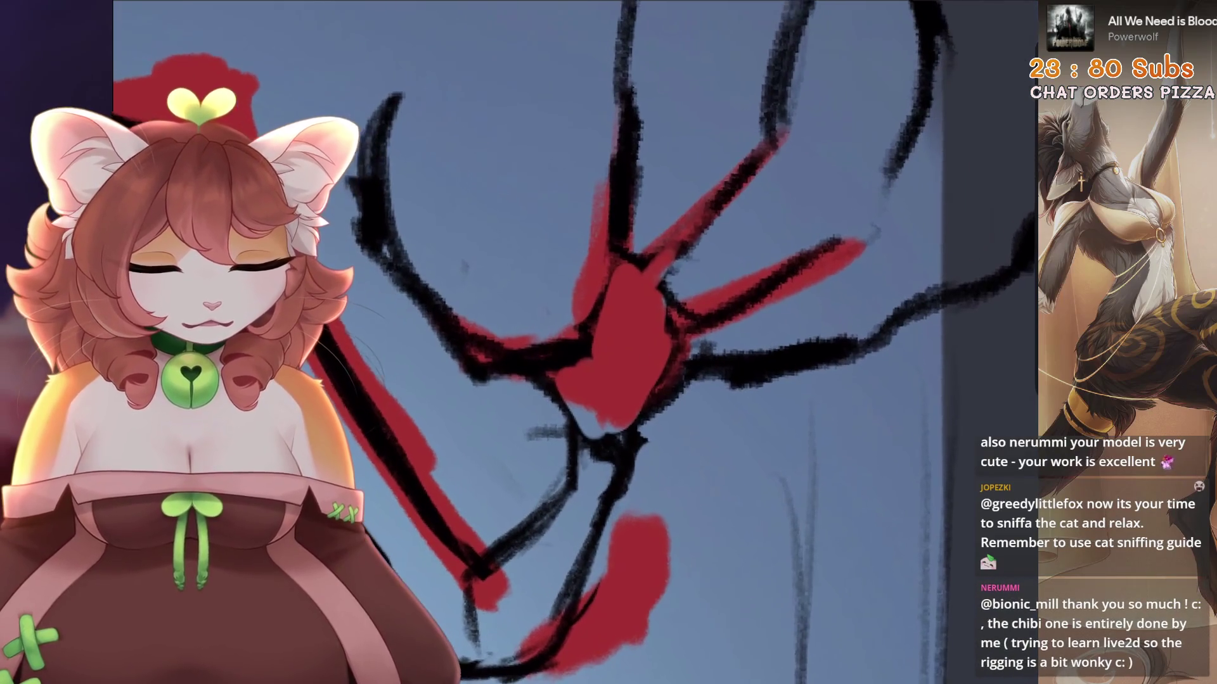
mouse_move(704, 218)
left_mouse_down()
mouse_move(662, 278)
mouse_move(678, 301)
mouse_move(672, 381)
mouse_move(697, 361)
left_mouse_up()
scroll(697, 361, "down", 1)
left_click_drag(684, 317, 628, 393)
Zoom in close on the hand's claw lines and undo the last paint stroke
scroll(640, 380, "up", 1)
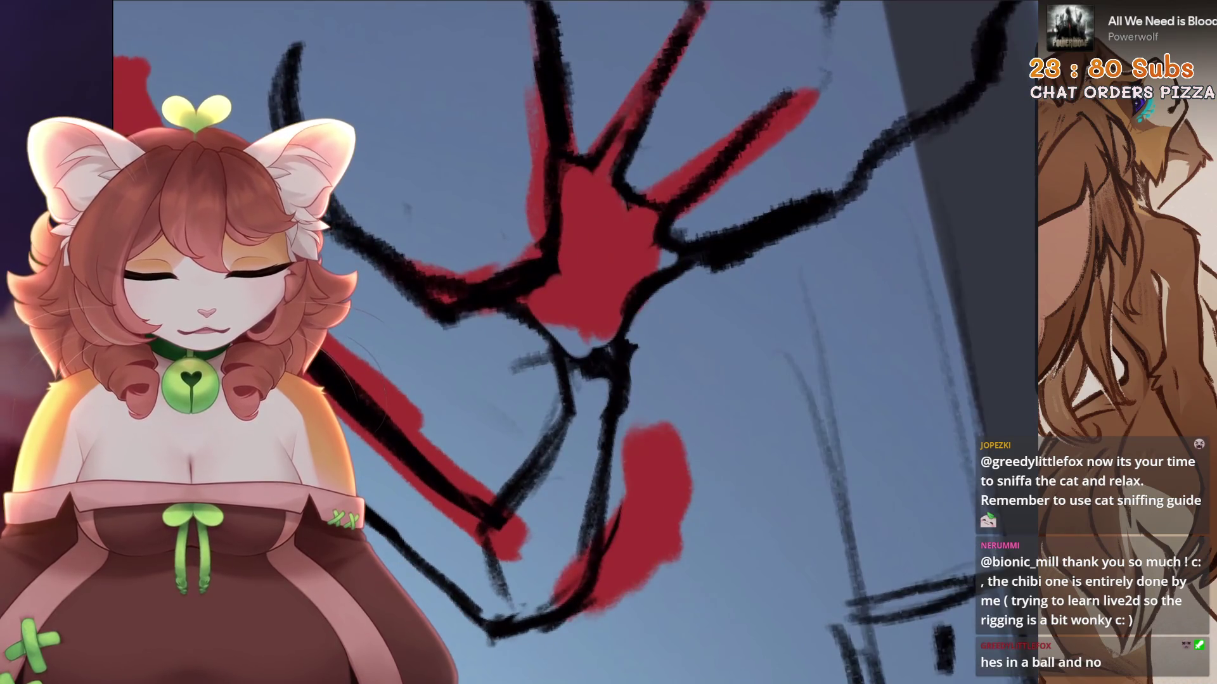
left_click_drag(370, 371, 374, 358)
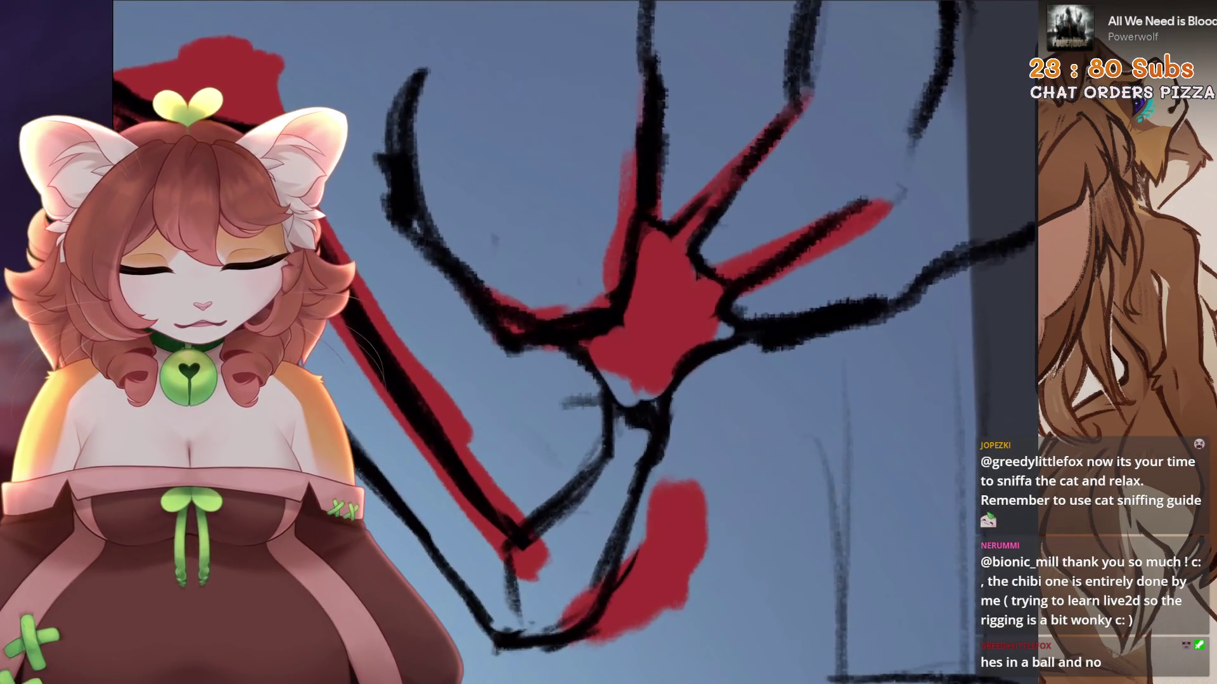
left_click_drag(634, 317, 627, 343)
mouse_move(371, 345)
left_mouse_down()
mouse_move(533, 411)
mouse_move(535, 367)
mouse_move(484, 371)
mouse_move(532, 305)
left_mouse_up()
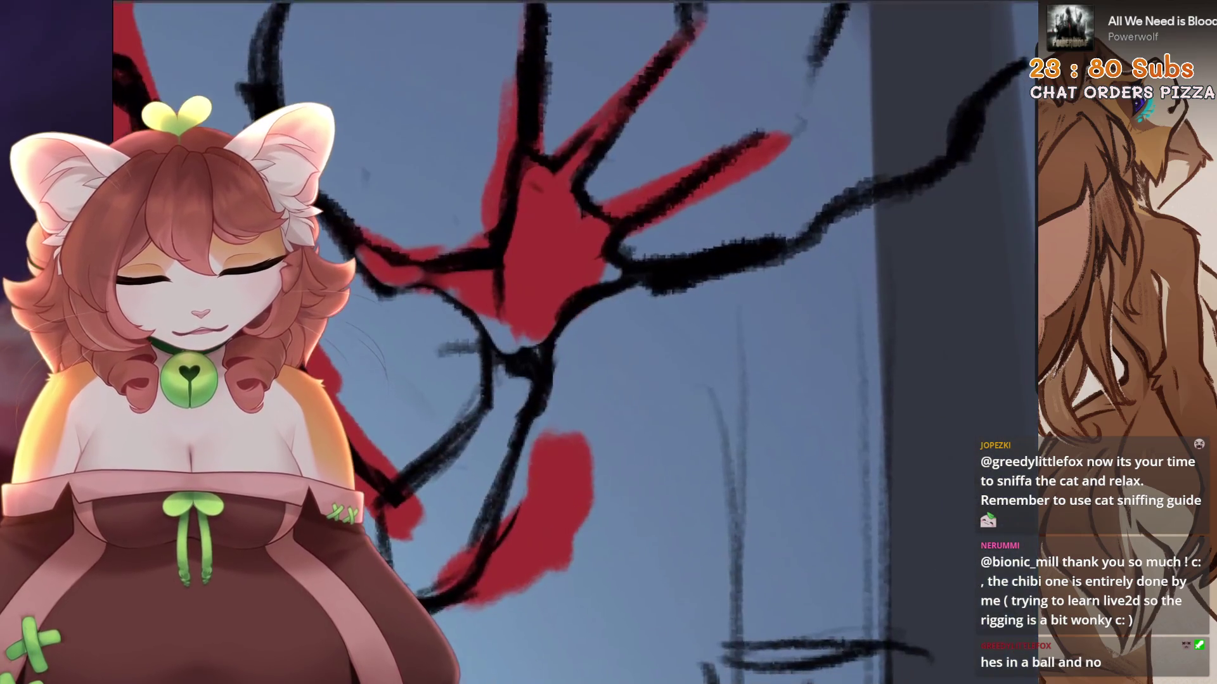
key("ctrl+z")
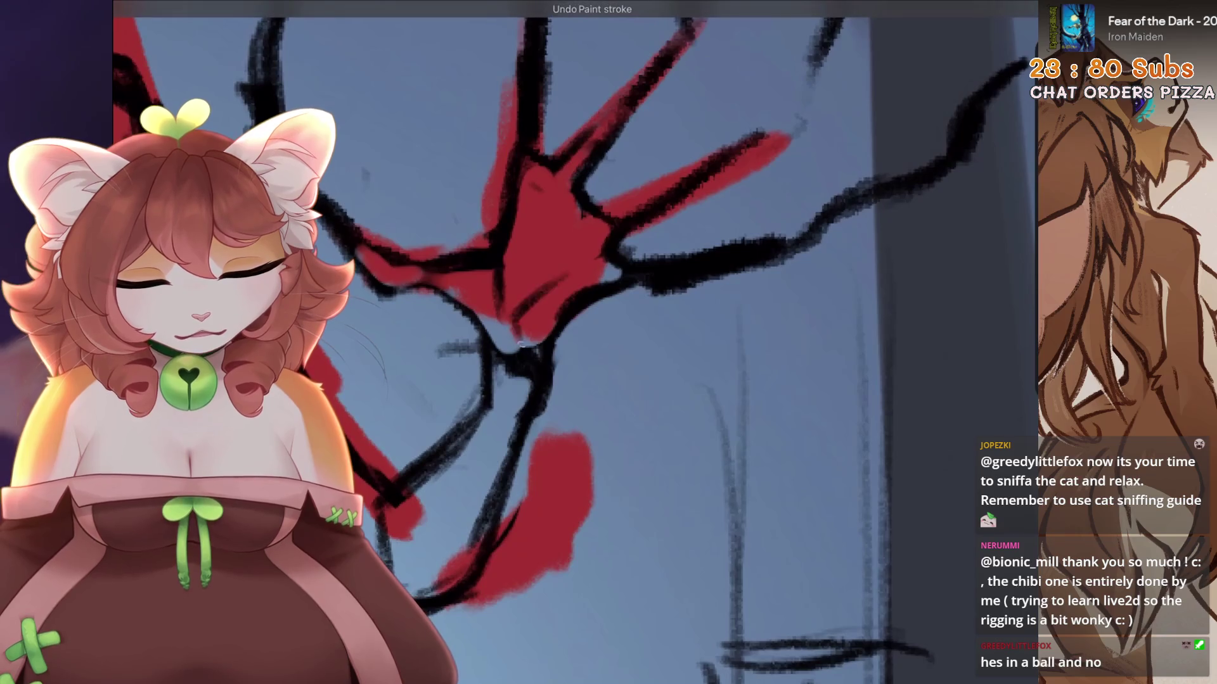
mouse_move(545, 342)
left_mouse_down()
mouse_move(558, 387)
mouse_move(545, 323)
mouse_move(570, 355)
mouse_move(545, 355)
mouse_move(538, 393)
left_mouse_up()
mouse_move(590, 355)
left_mouse_down()
mouse_move(605, 343)
mouse_move(583, 431)
left_mouse_up()
Erase part of the black line below the palm and add short black claw strokes
key("ctrl+z")
mouse_move(599, 383)
left_mouse_down()
mouse_move(580, 434)
mouse_move(586, 494)
mouse_move(647, 443)
mouse_move(643, 463)
left_mouse_up()
left_click_drag(624, 412, 640, 469)
left_click_drag(633, 380, 558, 304)
scroll(570, 342, "up", 3)
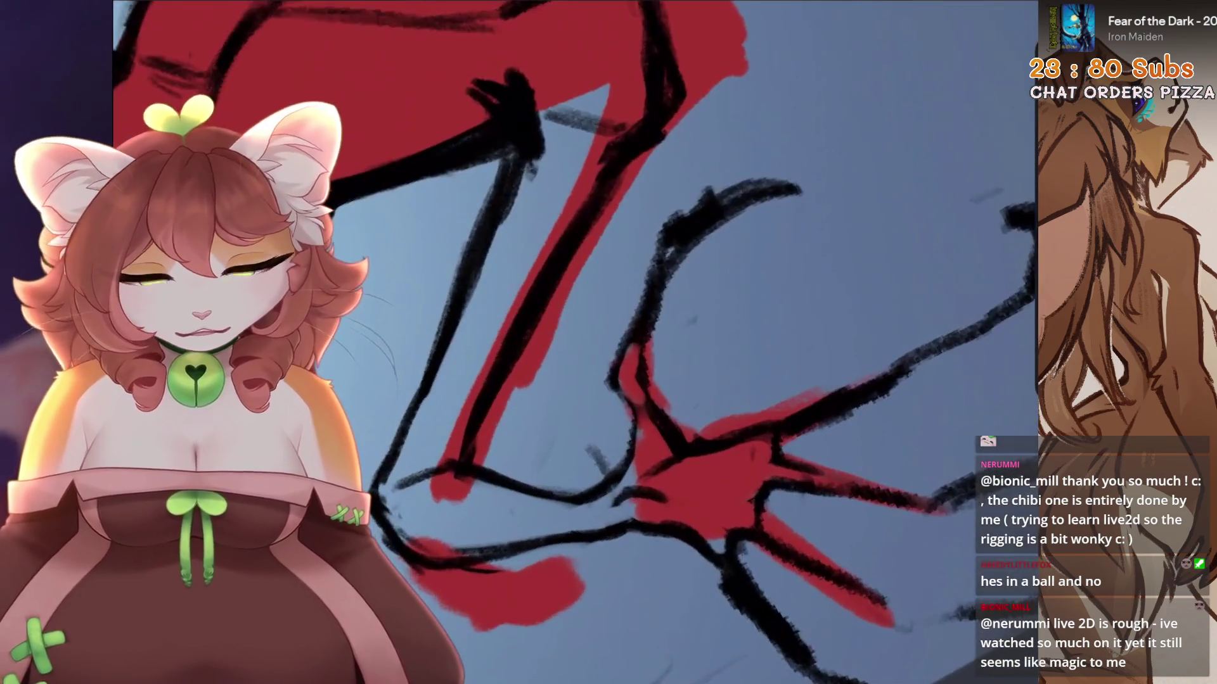
Outline the red shape's left edge, clean up stray marks, and redraw a dark claw line
left_click_drag(634, 427, 637, 452)
mouse_move(624, 316)
left_mouse_down()
mouse_move(624, 440)
mouse_move(640, 396)
left_mouse_up()
left_click_drag(697, 482, 728, 393)
left_click_drag(589, 380, 615, 408)
left_click_drag(639, 349, 637, 415)
mouse_move(637, 326)
left_mouse_down()
mouse_move(638, 387)
mouse_move(627, 396)
left_mouse_up()
scroll(570, 342, "down", 3)
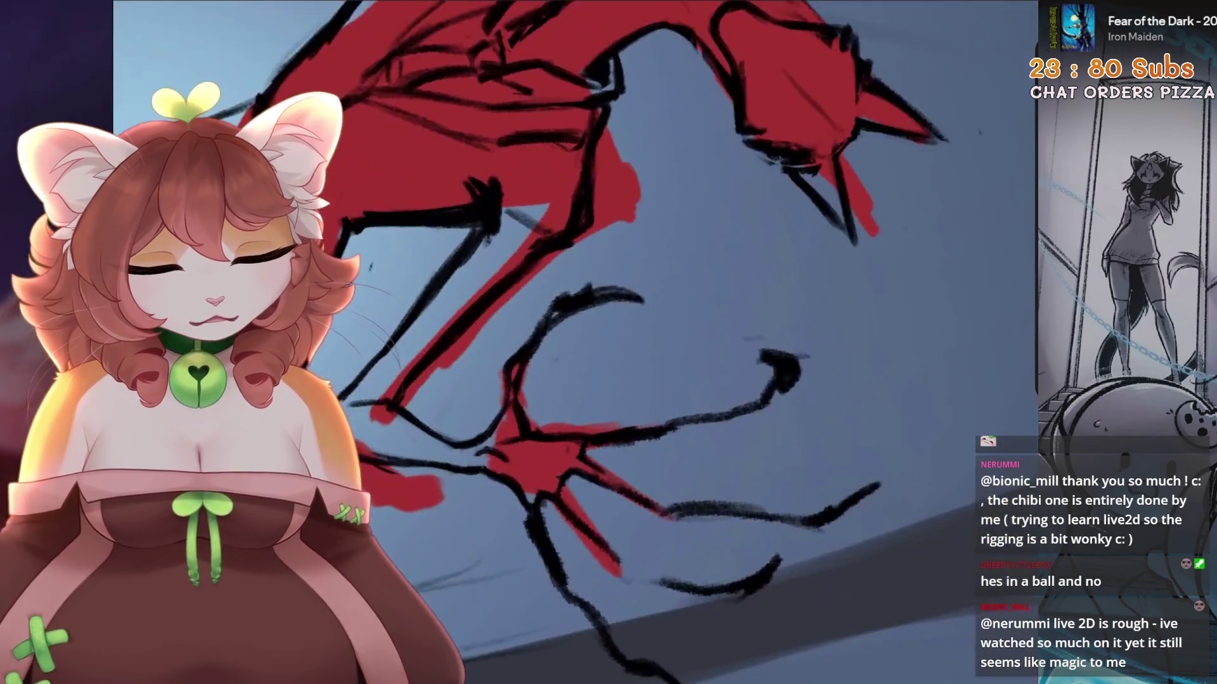